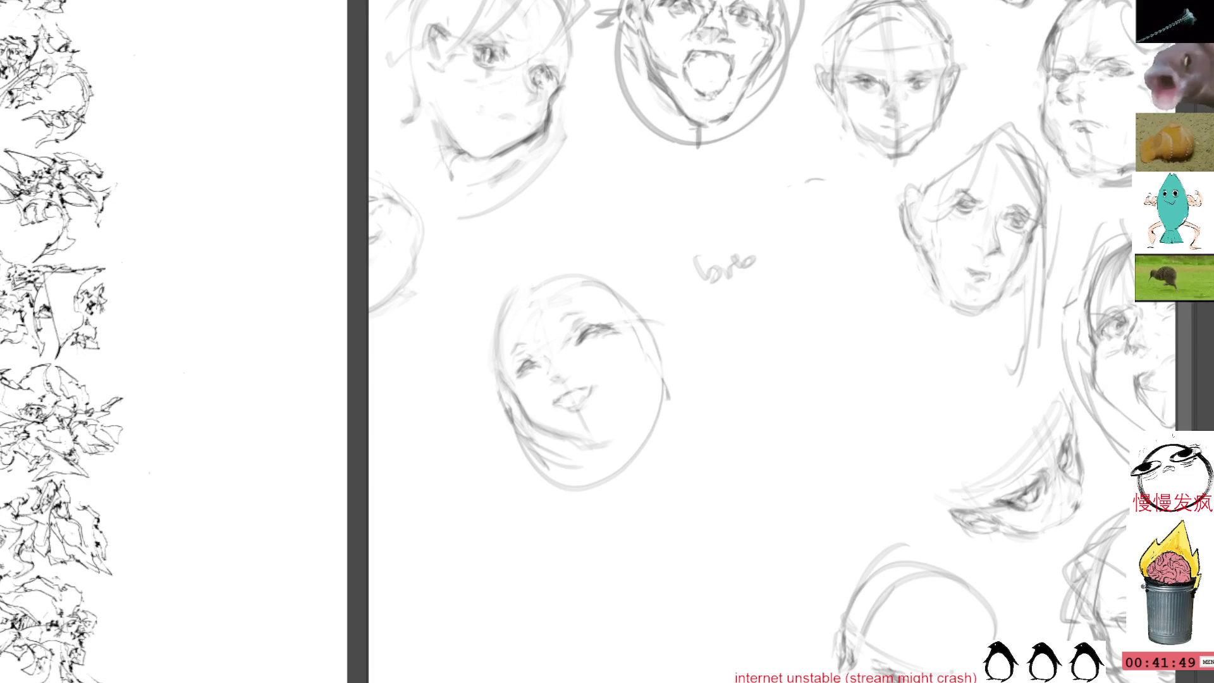
Lasso the 'bro' doodle and delete it from the canvas.
left_click_drag(736, 224, 743, 227)
key("Delete")
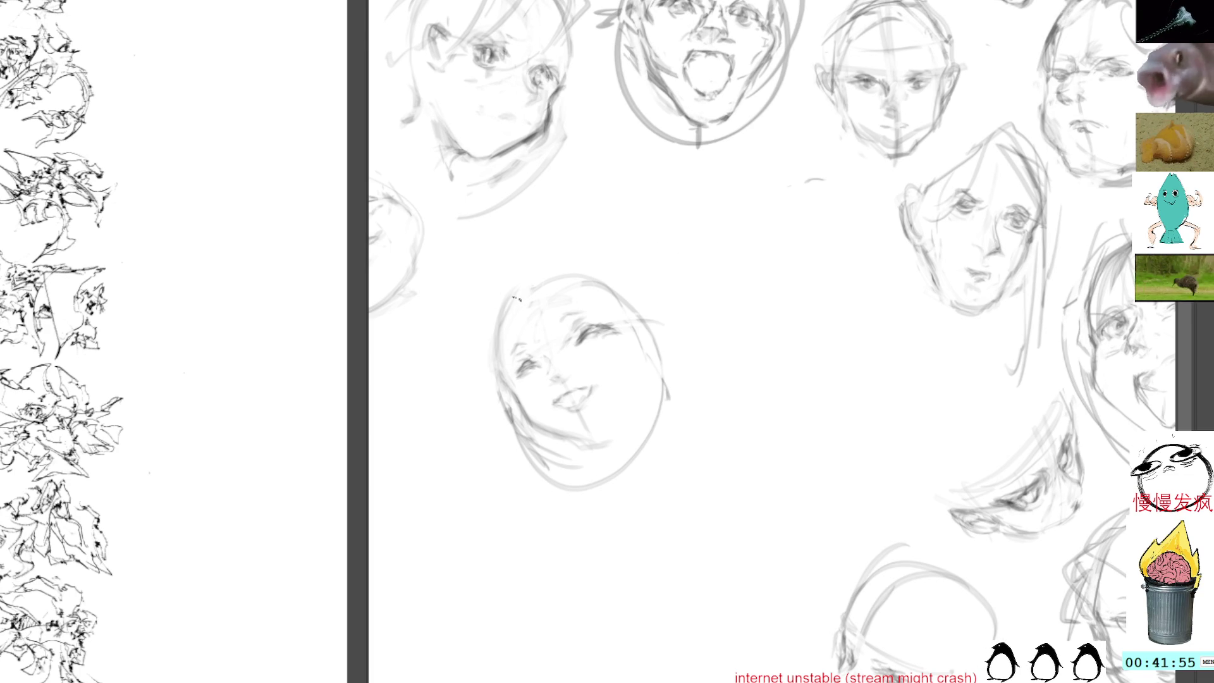
Add hair strokes, trace the chin outline and darken the mouth, then switch to the old-man canvas.
left_click_drag(560, 271, 475, 369)
mouse_move(514, 267)
left_mouse_down()
mouse_move(492, 317)
mouse_move(454, 343)
left_mouse_up()
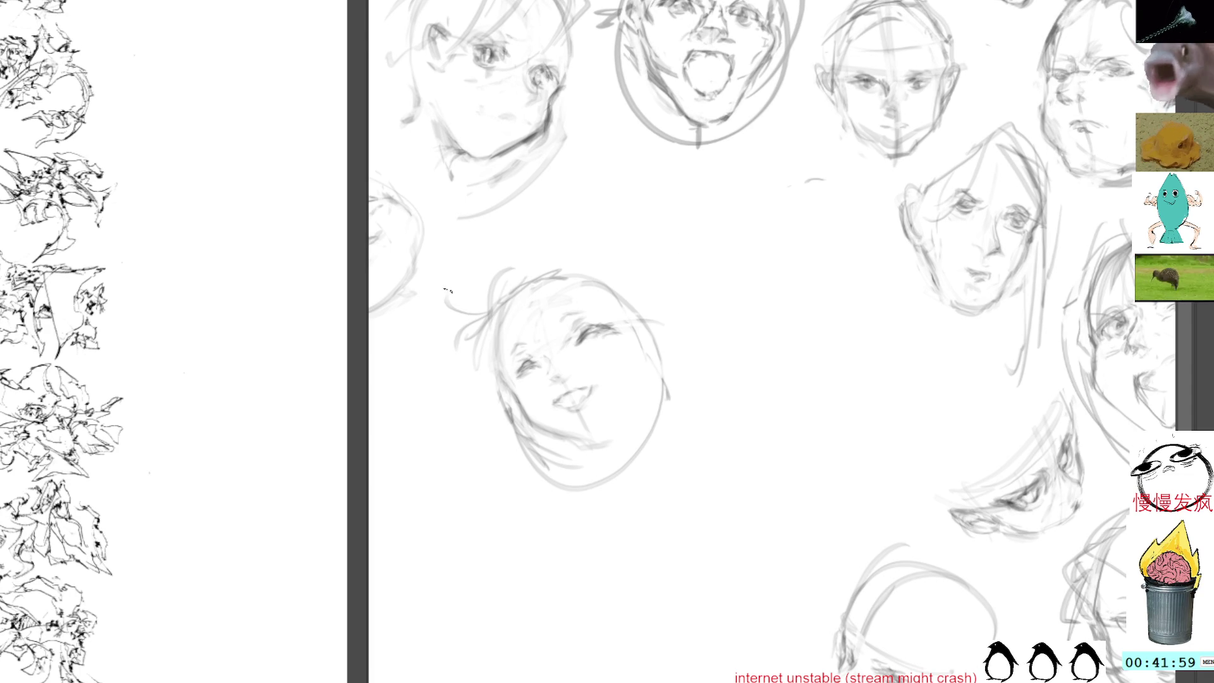
mouse_move(556, 270)
left_mouse_down()
mouse_move(634, 399)
mouse_move(624, 422)
left_mouse_up()
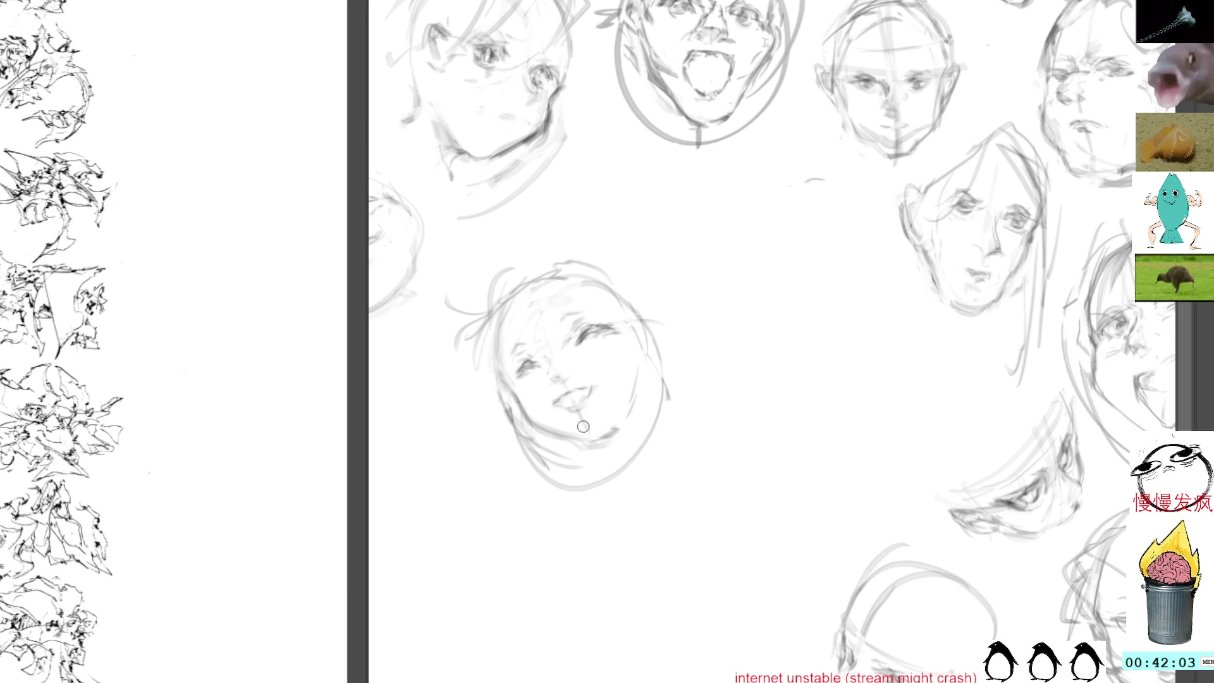
mouse_move(580, 398)
left_mouse_down()
mouse_move(560, 386)
mouse_move(578, 403)
left_mouse_up()
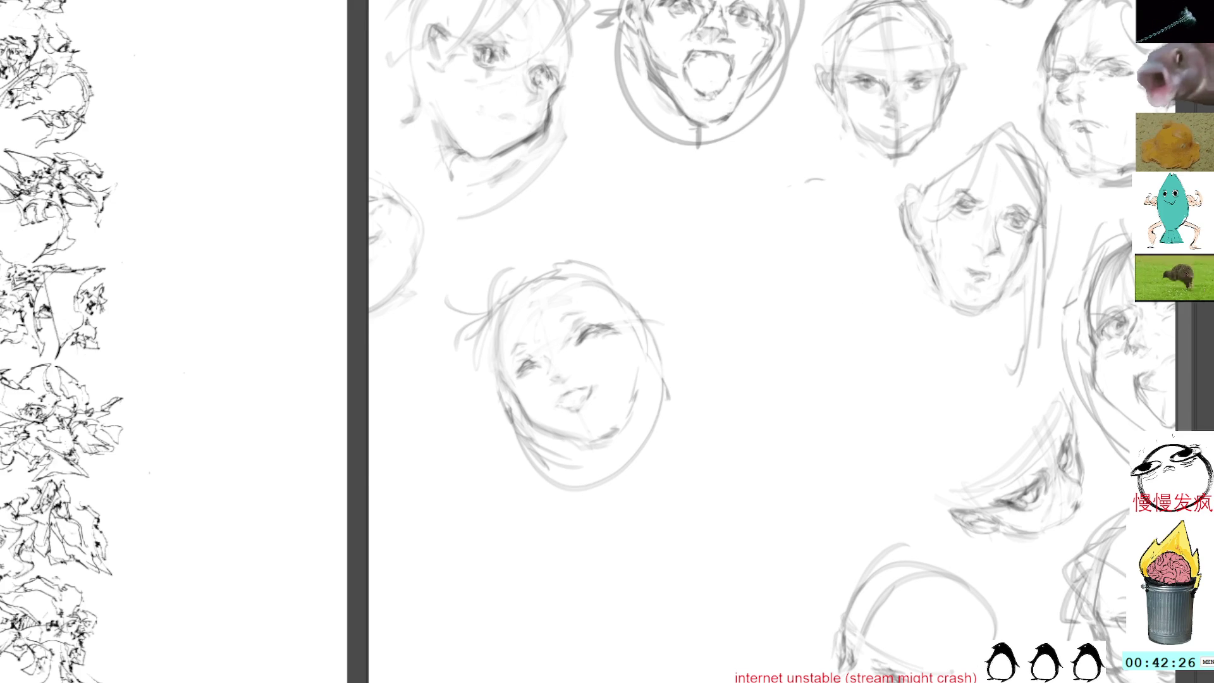
key("alt+Tab")
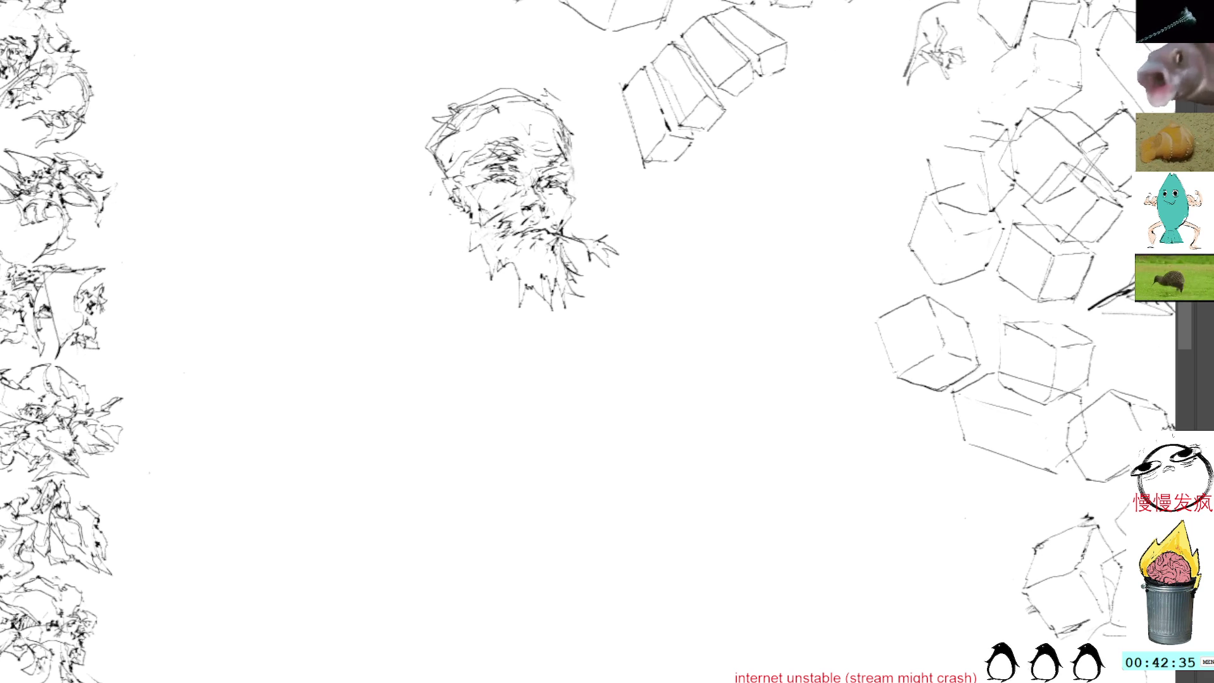
Select the old man head sketch and move it right among the cube studies.
left_click_drag(580, 90, 470, 48)
key("ctrl+t")
left_click_drag(513, 189, 809, 190)
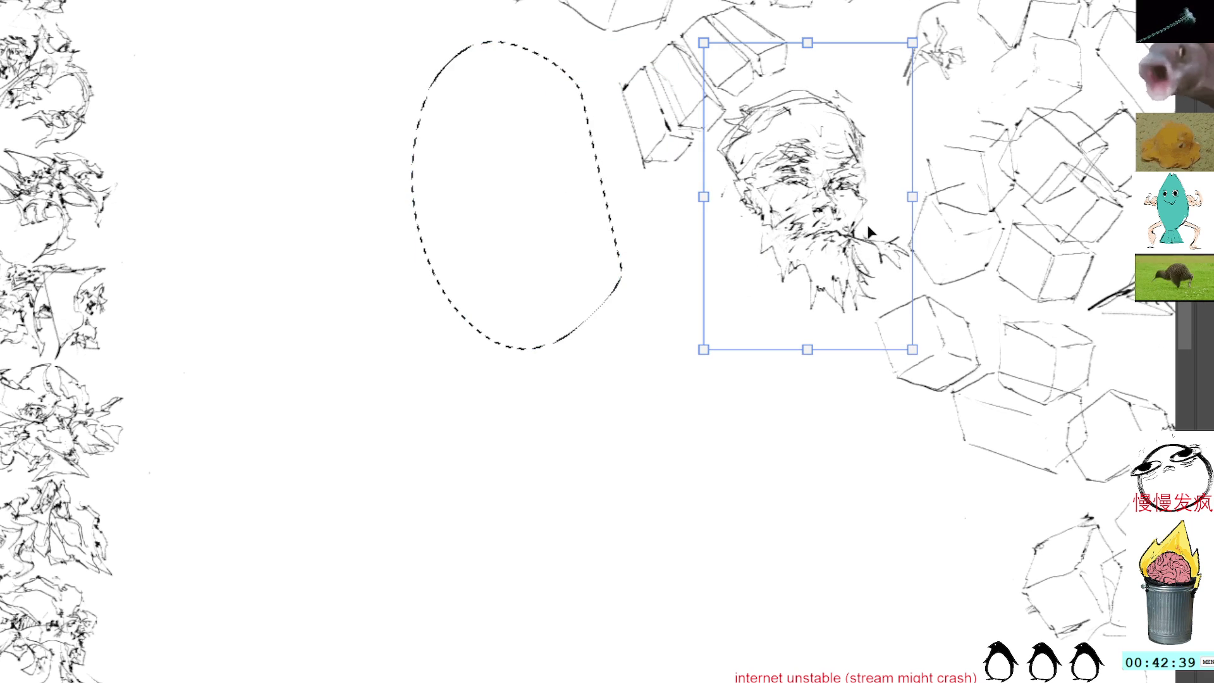
key("b")
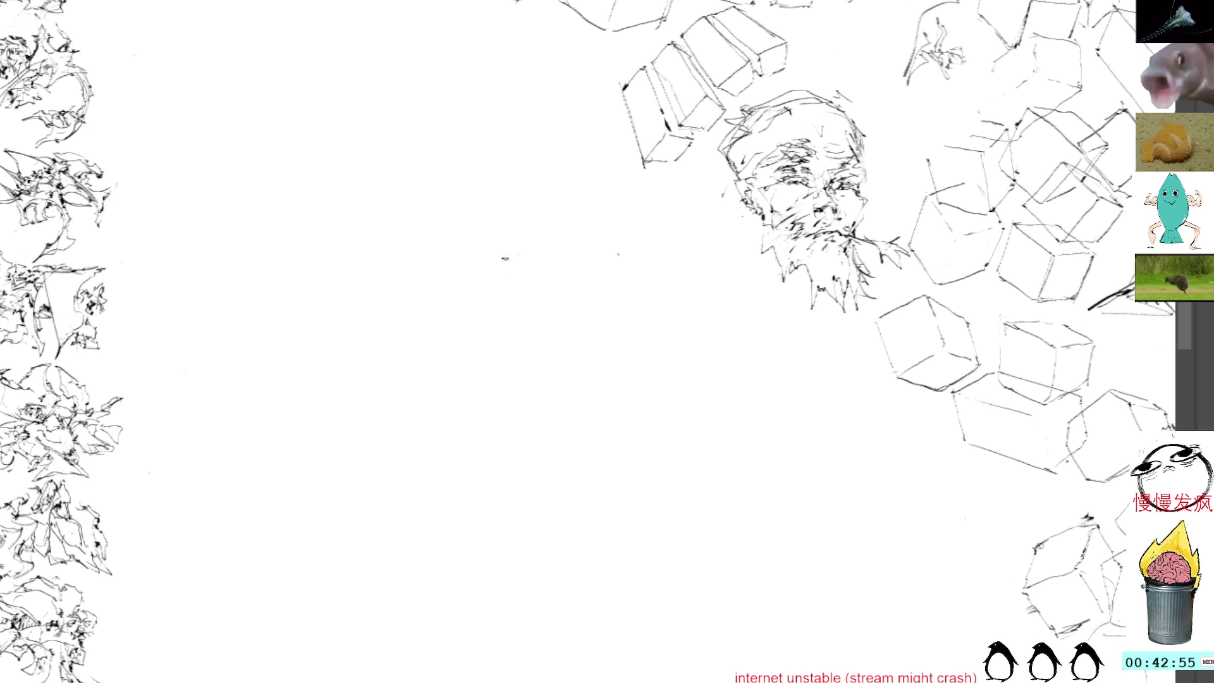
Draw a square face and the cube's right edges, redrawing the misplaced lower-right edge.
mouse_move(510, 279)
left_mouse_down()
mouse_move(550, 333)
mouse_move(567, 222)
mouse_move(609, 270)
left_mouse_up()
left_click_drag(553, 330, 618, 269)
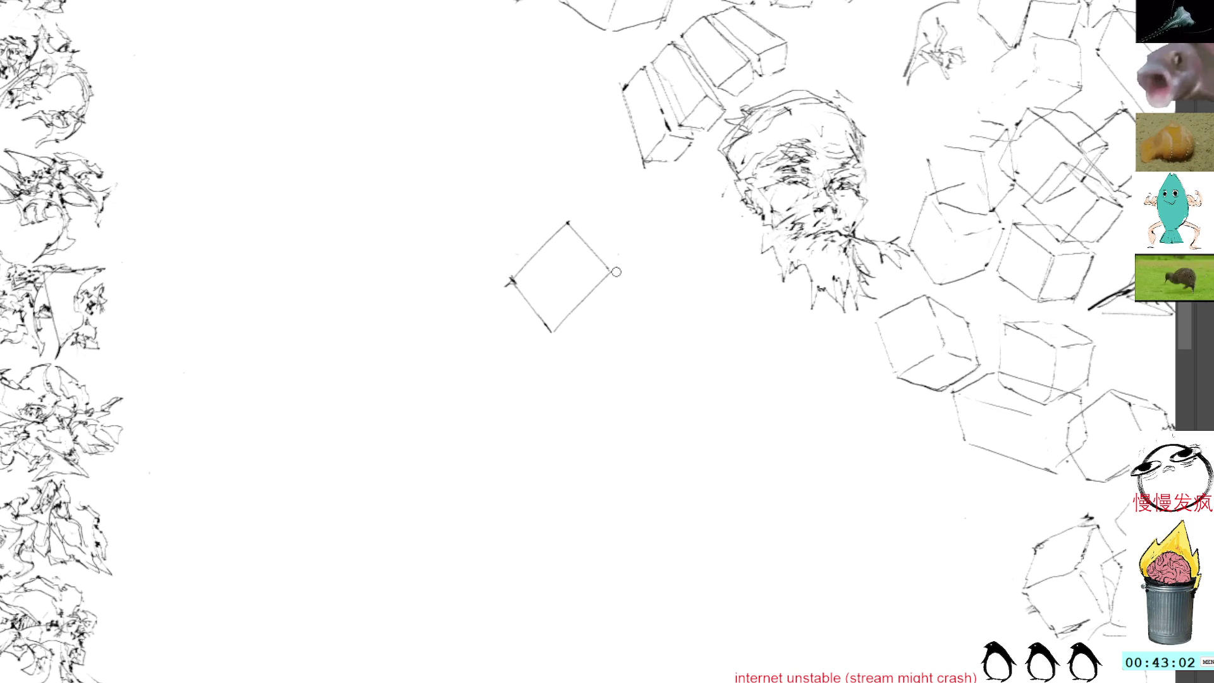
left_click_drag(567, 223, 642, 285)
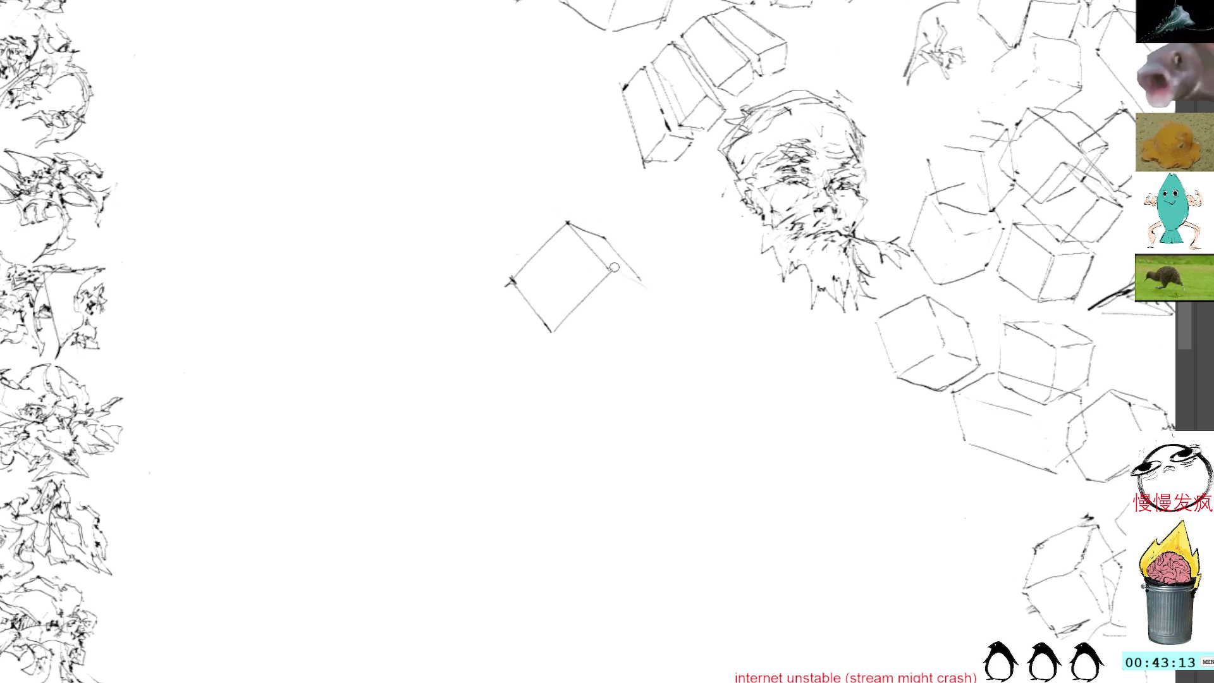
mouse_move(640, 281)
left_mouse_down()
mouse_move(627, 272)
mouse_move(590, 333)
left_mouse_up()
key("ctrl+z")
mouse_move(641, 282)
left_mouse_down()
mouse_move(597, 327)
mouse_move(550, 336)
left_mouse_up()
Add the cube's lower and left edges and the front cube's bottom edge, then pan to open space.
mouse_move(511, 283)
left_mouse_down()
mouse_move(466, 331)
mouse_move(497, 396)
mouse_move(542, 347)
mouse_move(576, 334)
left_mouse_up()
left_click_drag(501, 393, 583, 341)
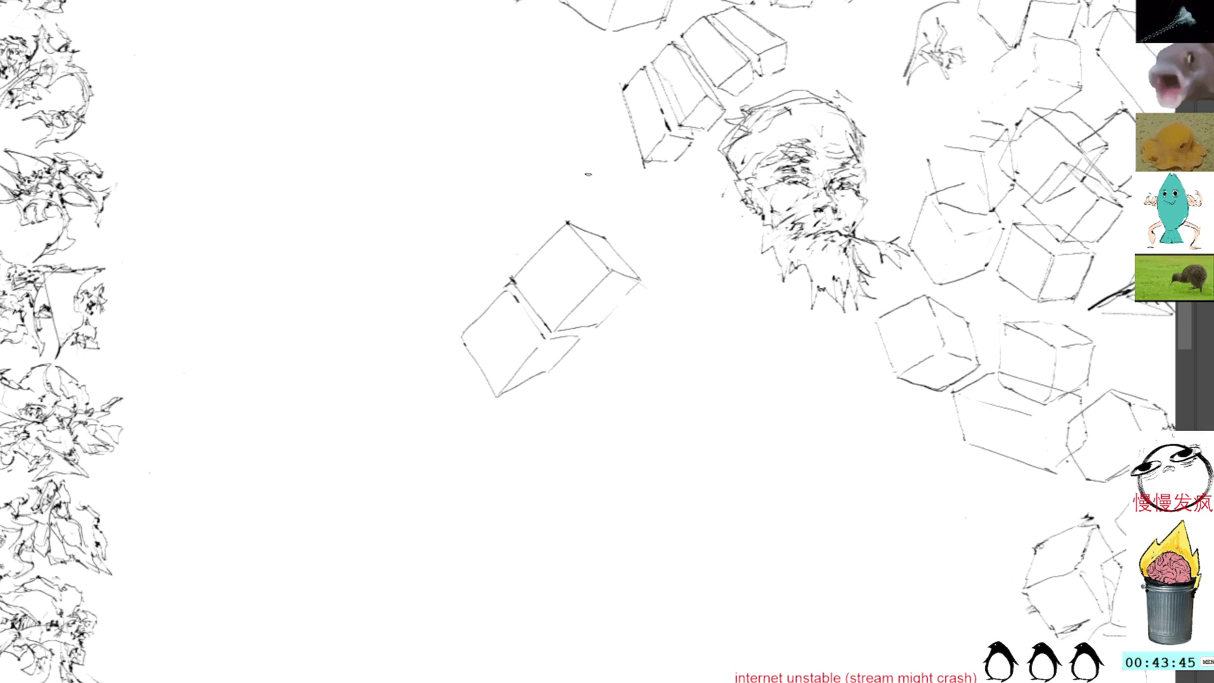
left_click_drag(624, 165, 443, 148)
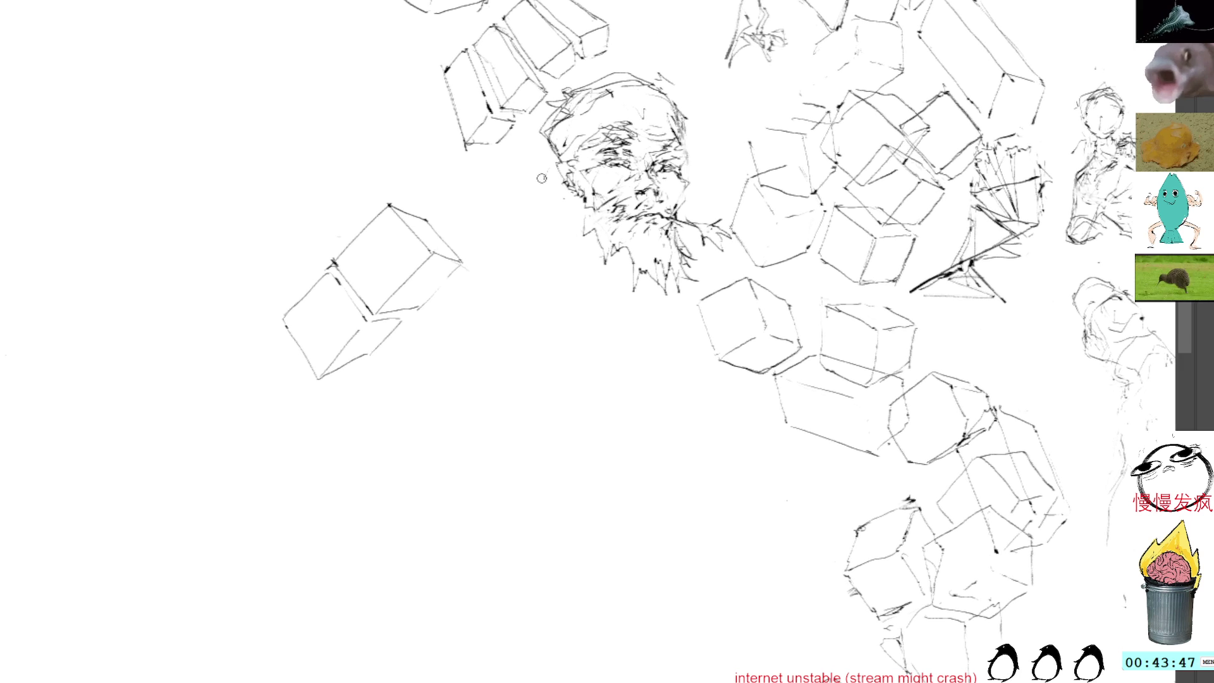
Draw a diamond face with top and right box edges, erasing the stray top stroke.
left_click_drag(474, 282, 503, 393)
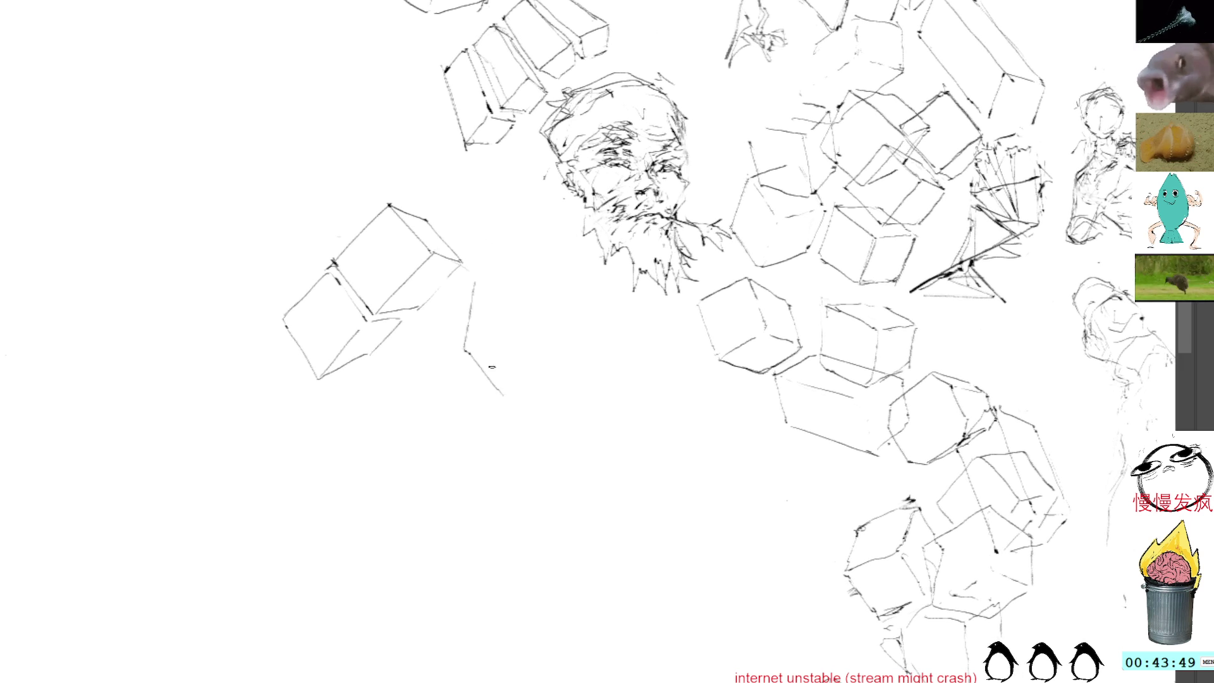
mouse_move(476, 283)
left_mouse_down()
mouse_move(520, 328)
mouse_move(503, 394)
left_mouse_up()
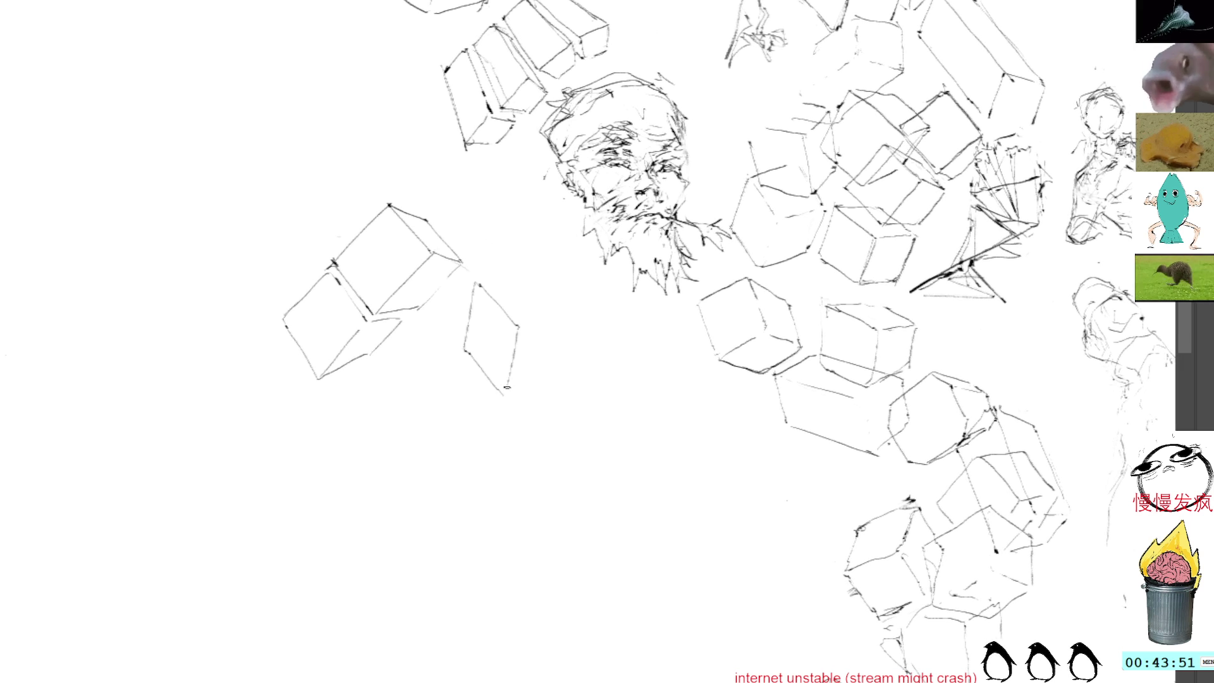
left_click_drag(479, 281, 581, 315)
left_click_drag(539, 265, 585, 314)
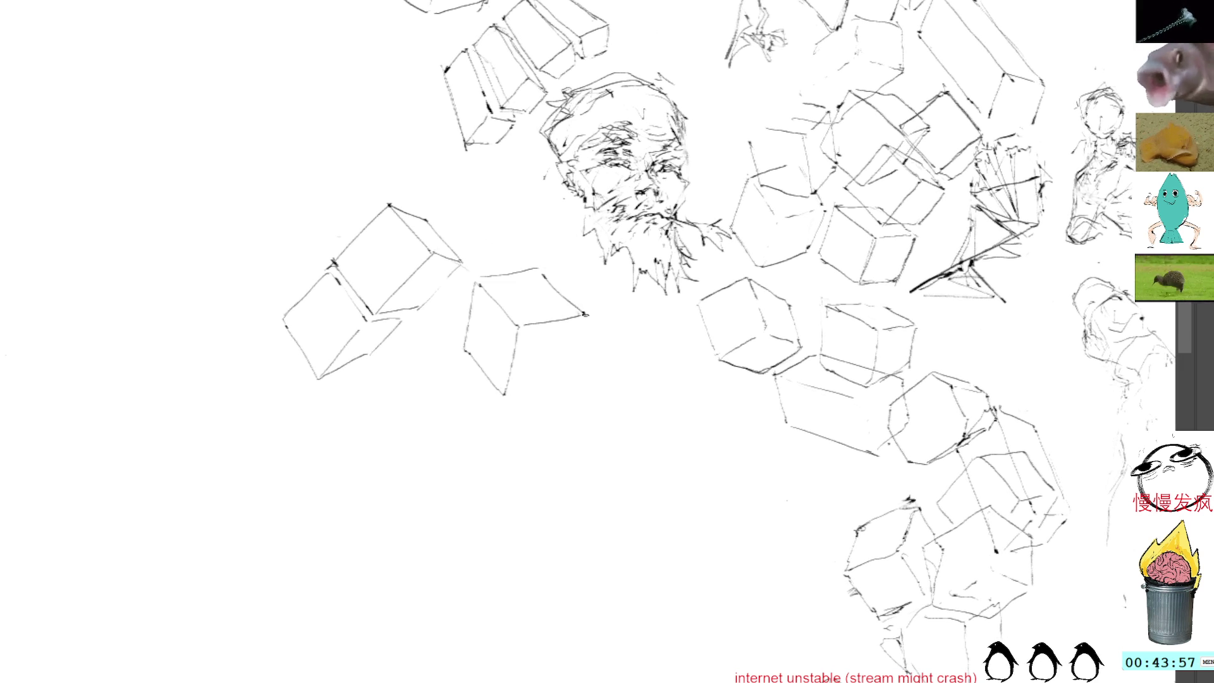
mouse_move(546, 269)
left_mouse_down()
mouse_move(482, 281)
mouse_move(547, 276)
left_mouse_up()
Add the short vertical edges below the box's right corner, redrawing one straighter.
left_click_drag(585, 315, 572, 359)
key("ctrl+z")
left_click_drag(585, 315, 578, 353)
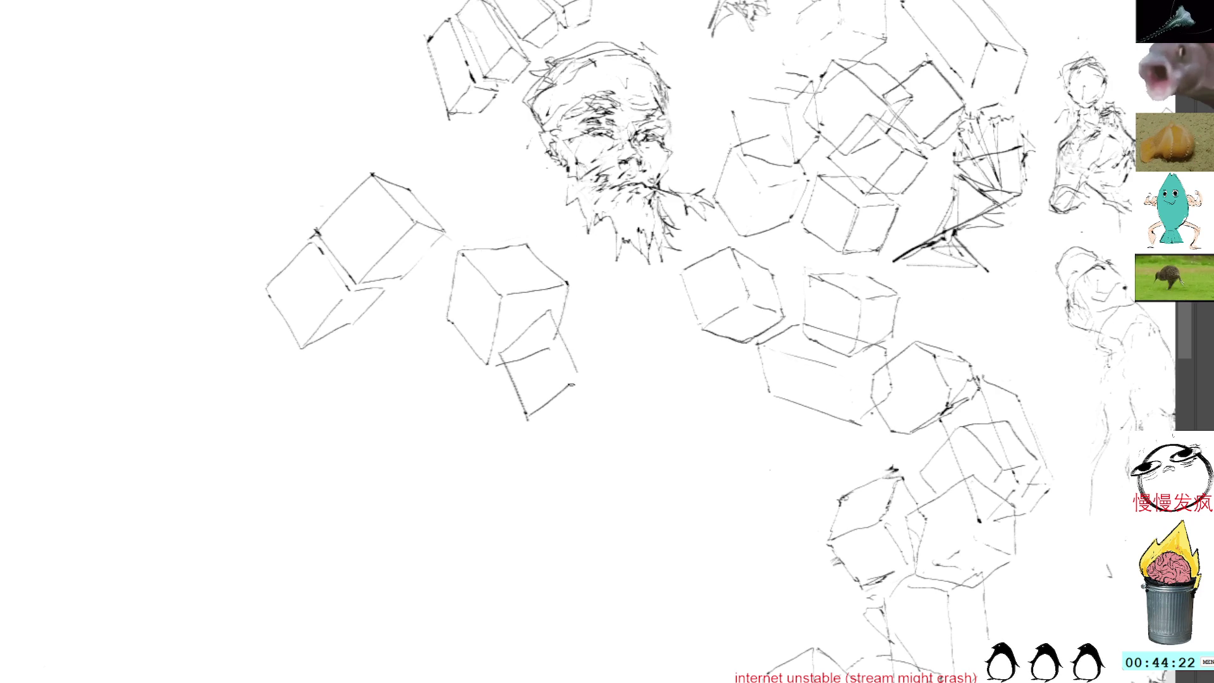
mouse_move(558, 309)
left_mouse_down()
mouse_move(609, 338)
mouse_move(626, 384)
mouse_move(575, 379)
mouse_move(588, 387)
left_mouse_up()
Draw and extend the lower cube's bottom edge, then shift the view upward.
mouse_move(528, 416)
left_mouse_down()
mouse_move(569, 428)
mouse_move(621, 389)
left_mouse_up()
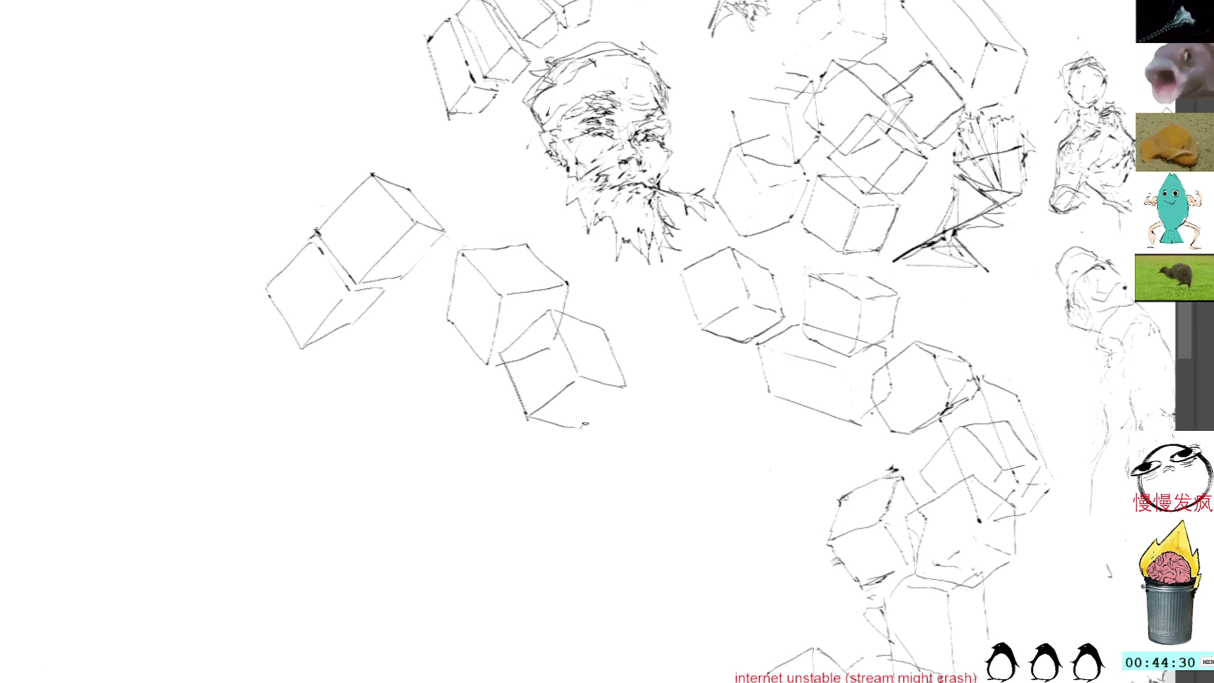
key("ctrl+z")
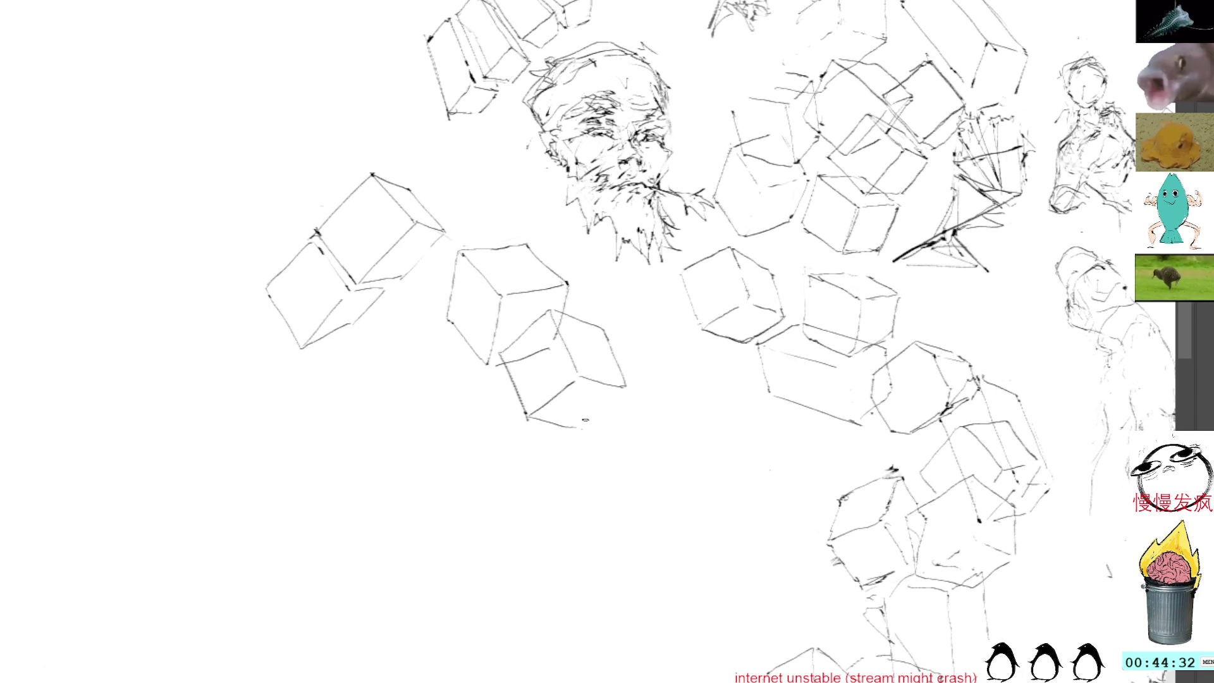
left_click_drag(573, 427, 604, 415)
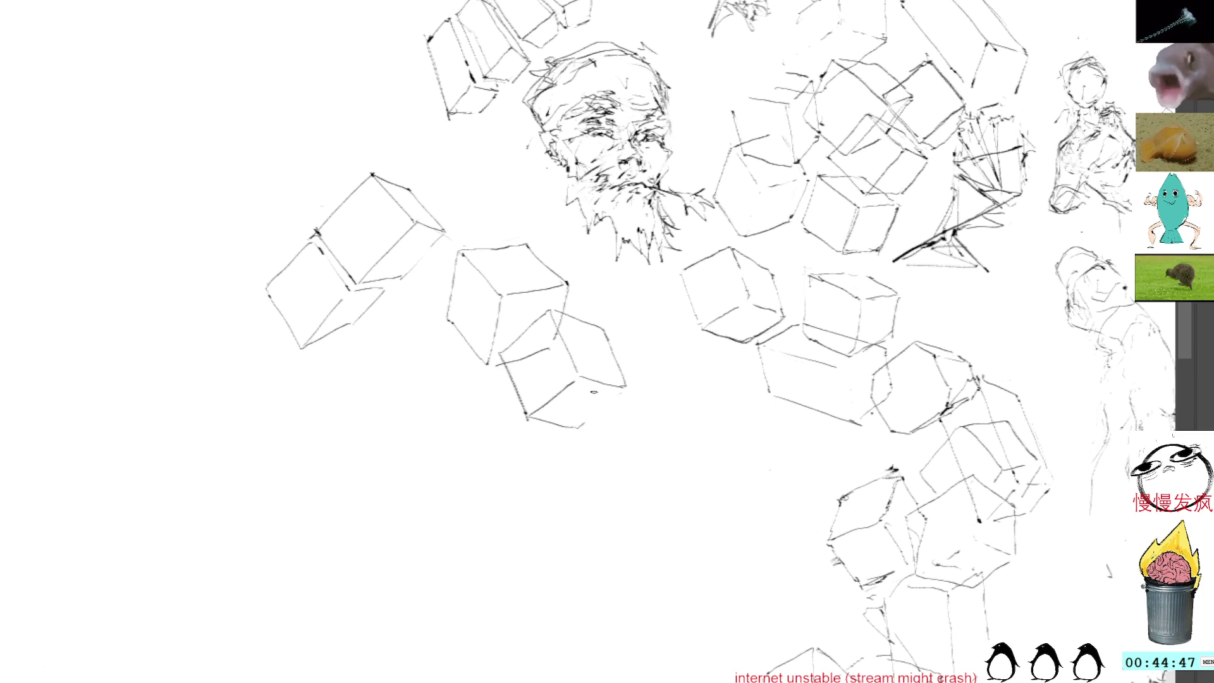
left_click_drag(574, 425, 625, 387)
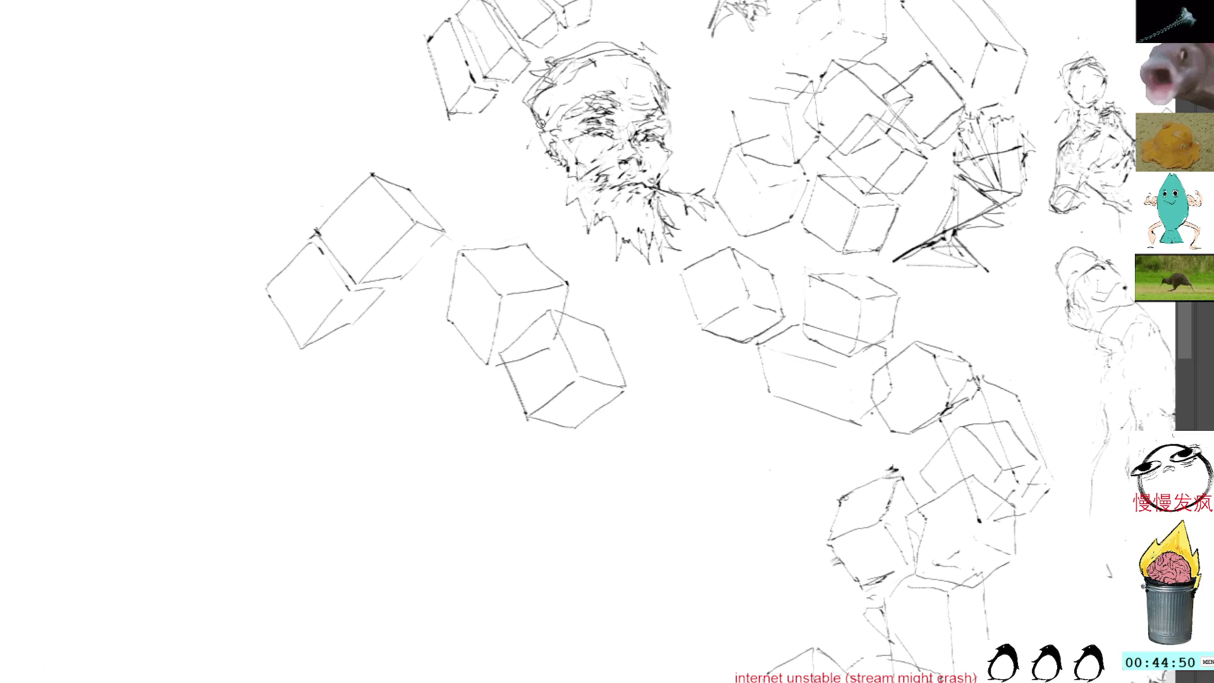
left_click_drag(537, 87, 550, 30)
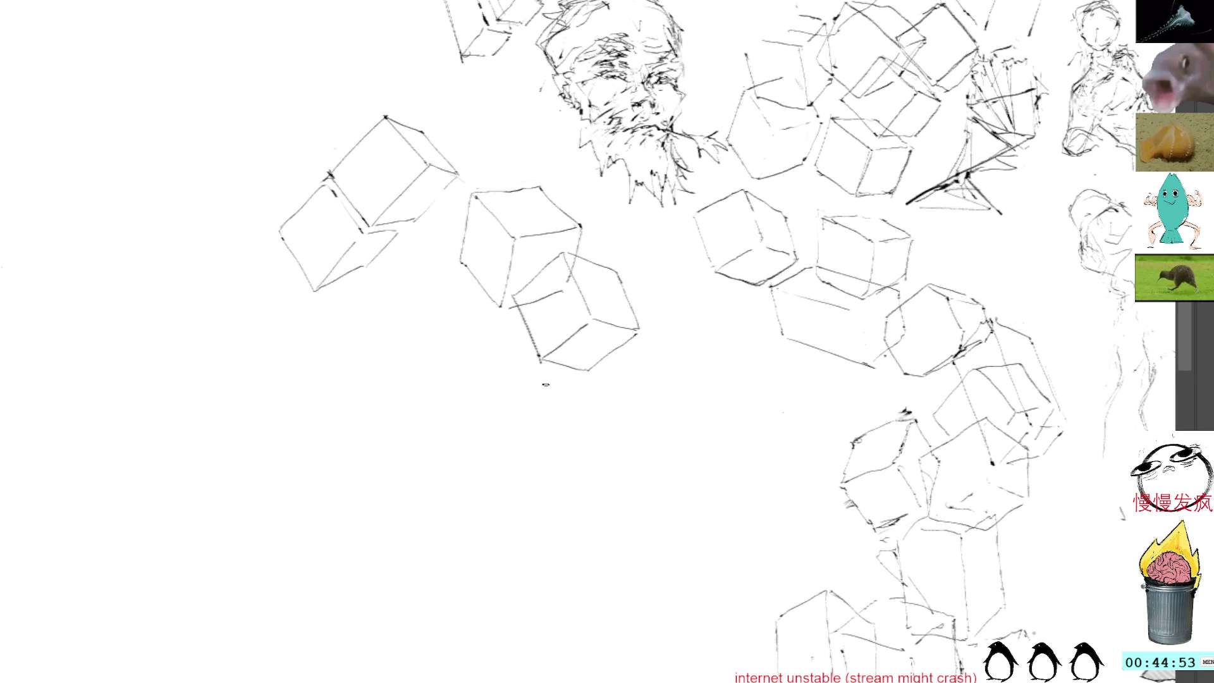
Draw the new cube's left, top, right and bottom edges below the column after two retries.
left_click_drag(543, 384, 560, 450)
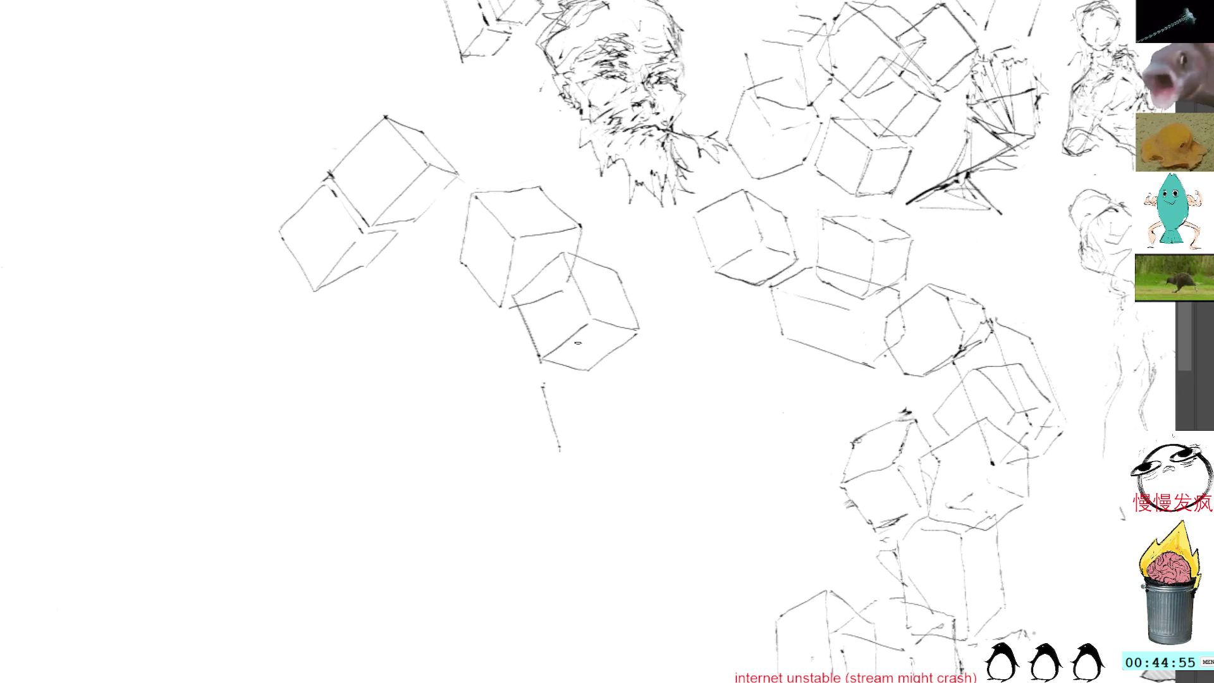
key("ctrl+z")
left_click_drag(534, 387, 537, 419)
key("ctrl+z")
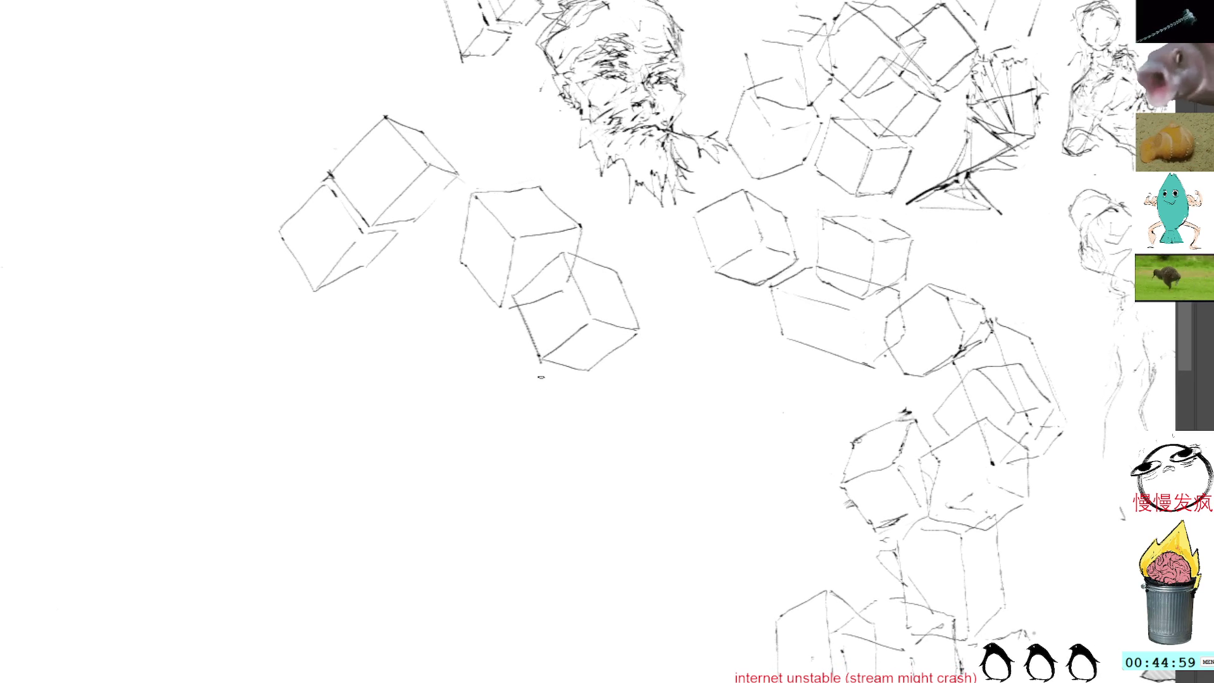
left_click_drag(538, 390, 543, 466)
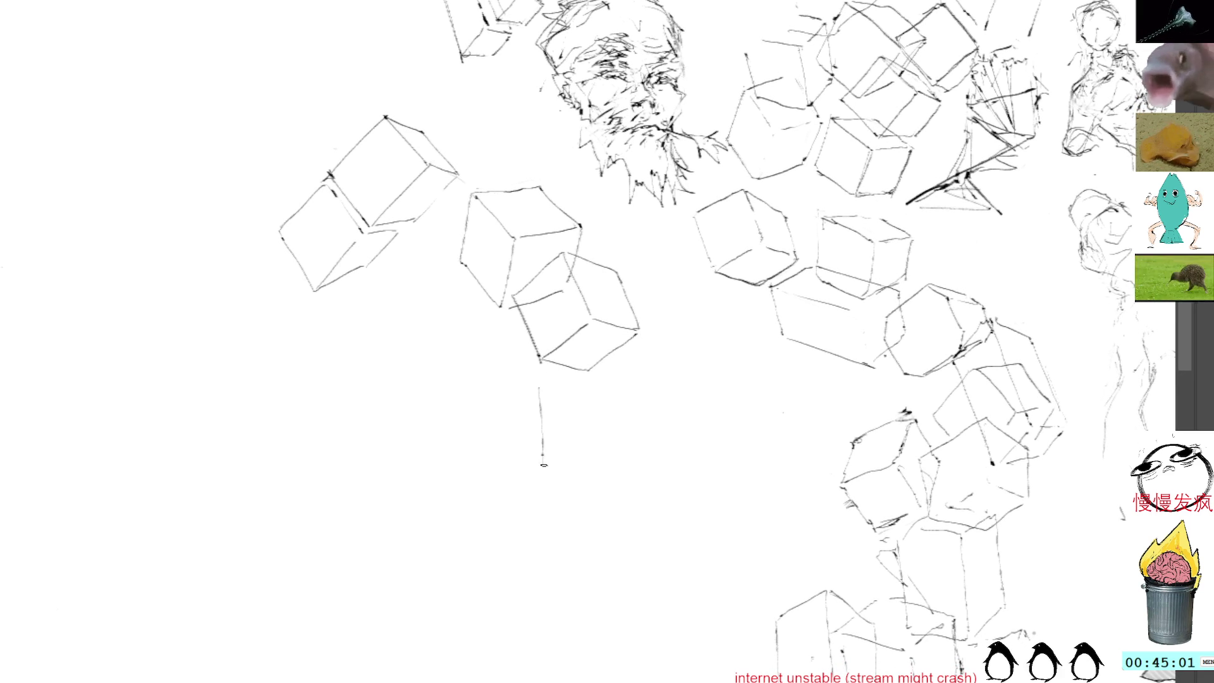
mouse_move(541, 384)
left_mouse_down()
mouse_move(601, 361)
mouse_move(602, 431)
left_mouse_up()
left_click_drag(544, 460, 604, 437)
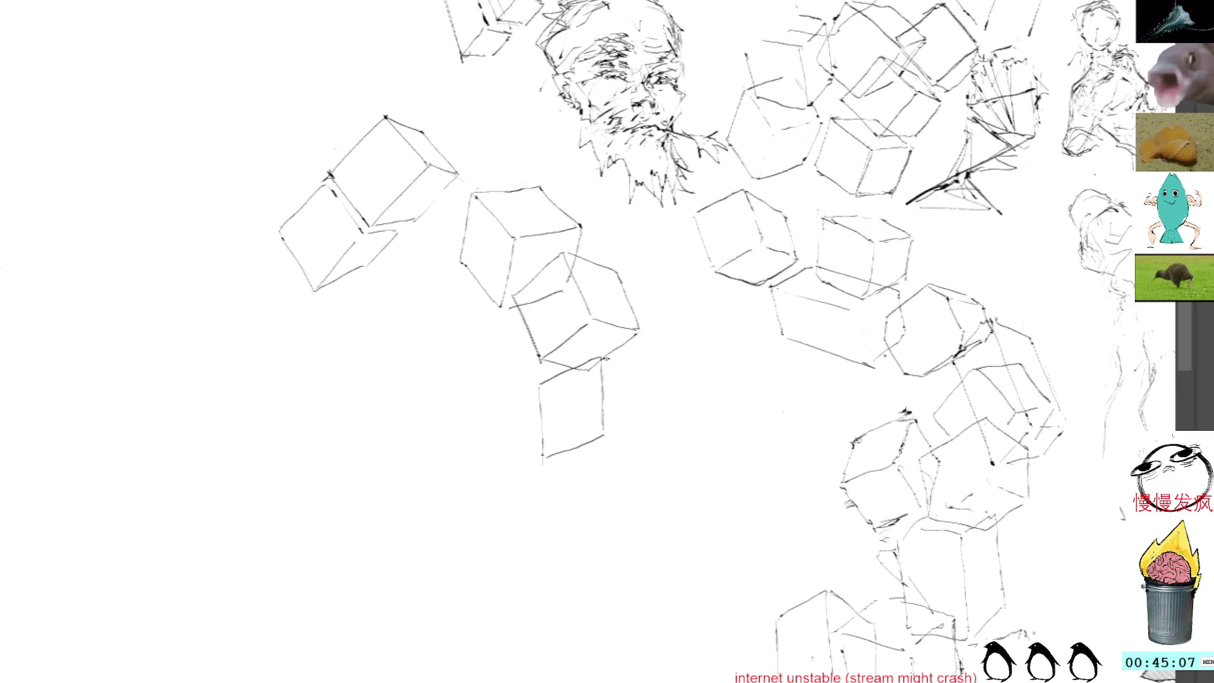
Sketch the lower cube's slanted edges, redrawing the upper-right edge several times.
mouse_move(602, 359)
left_mouse_down()
mouse_move(649, 389)
mouse_move(651, 457)
left_mouse_up()
mouse_move(542, 459)
left_mouse_down()
mouse_move(582, 471)
mouse_move(631, 361)
left_mouse_up()
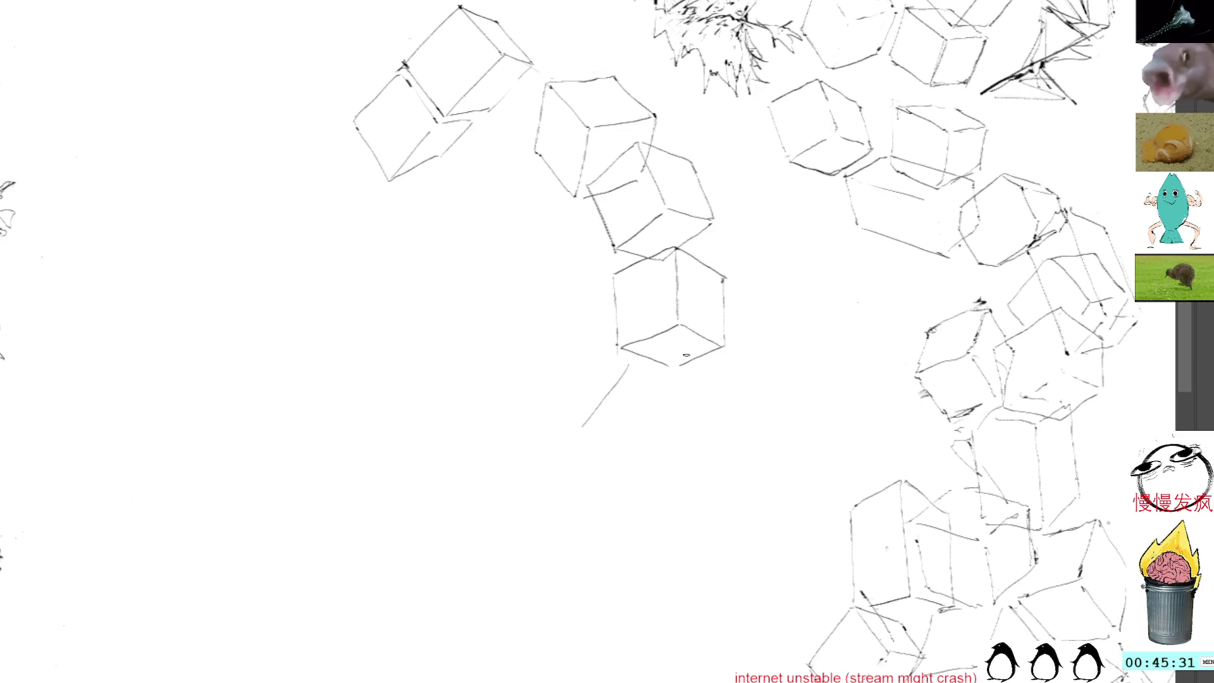
mouse_move(583, 428)
left_mouse_down()
mouse_move(649, 478)
mouse_move(702, 417)
left_mouse_up()
left_click_drag(627, 363, 695, 418)
key("ctrl+z")
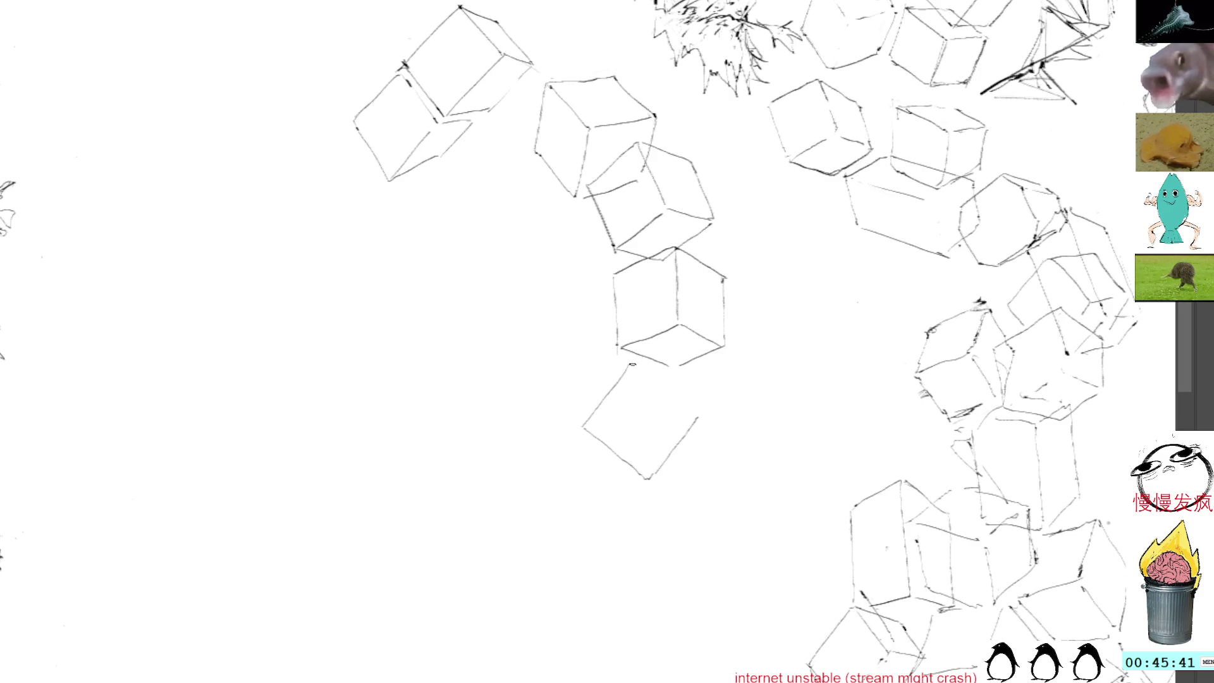
left_click_drag(634, 361, 695, 414)
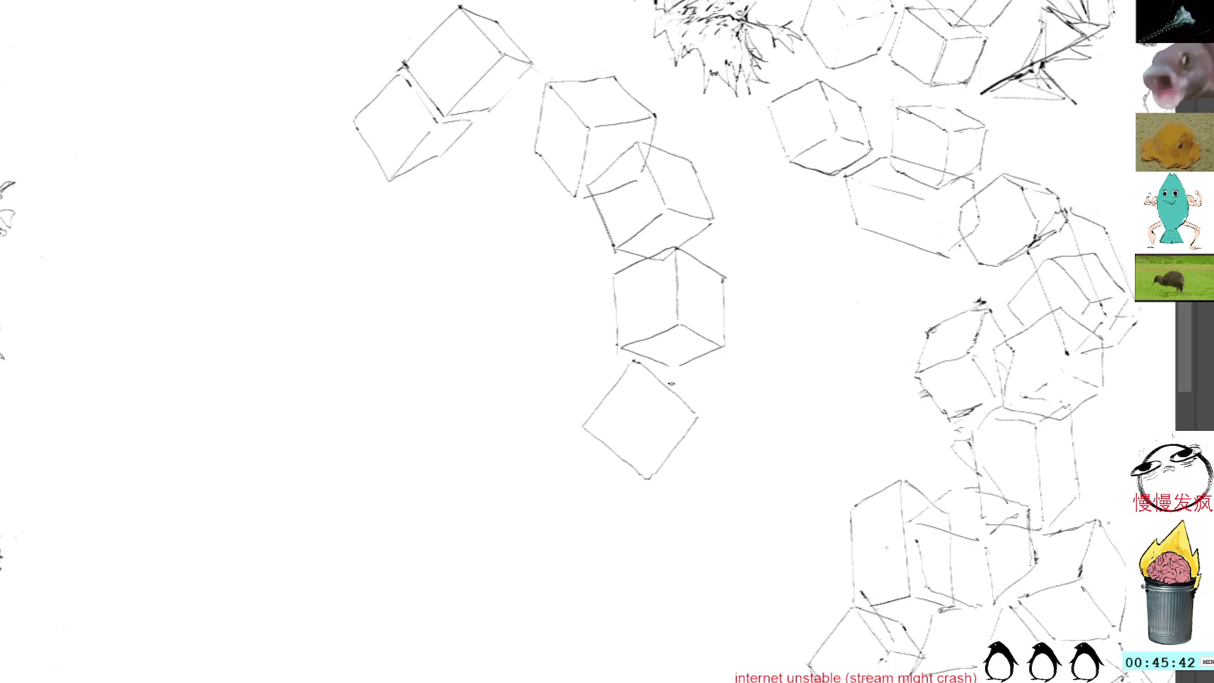
key("ctrl+z")
left_click_drag(632, 359, 704, 413)
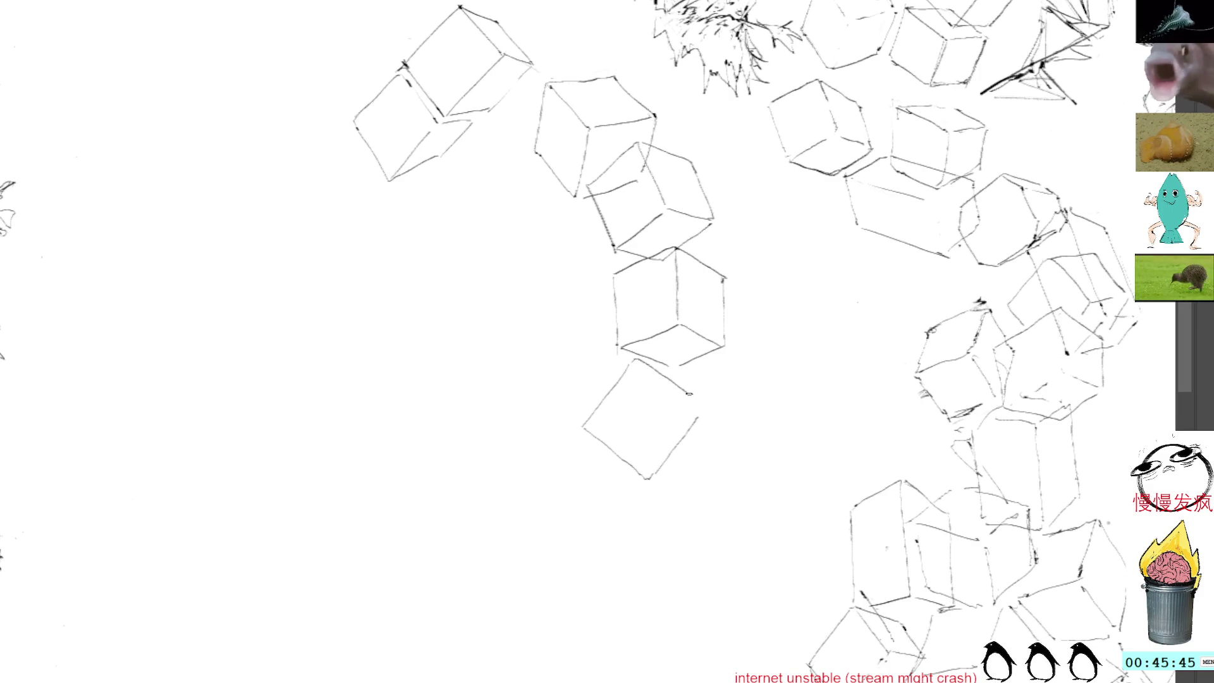
left_click_drag(641, 358, 733, 403)
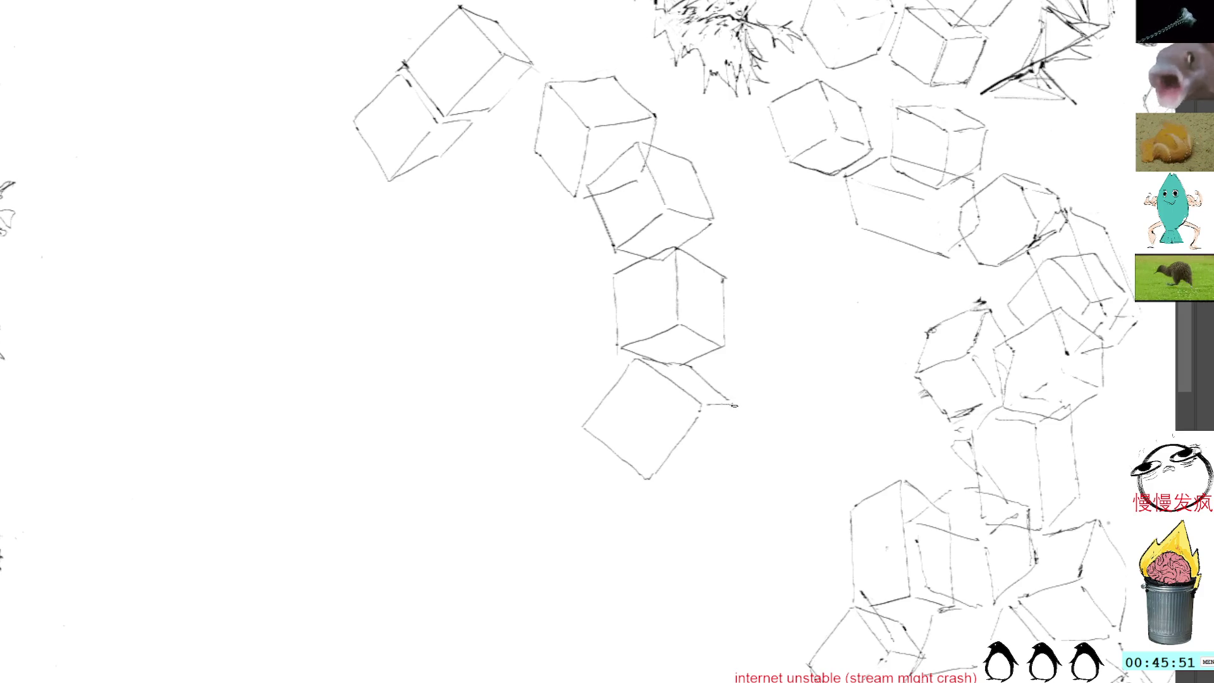
Undo the rough right-edge strokes and redraw the lower cube's bottom and right edges.
key("ctrl+z")
key("ctrl+z")
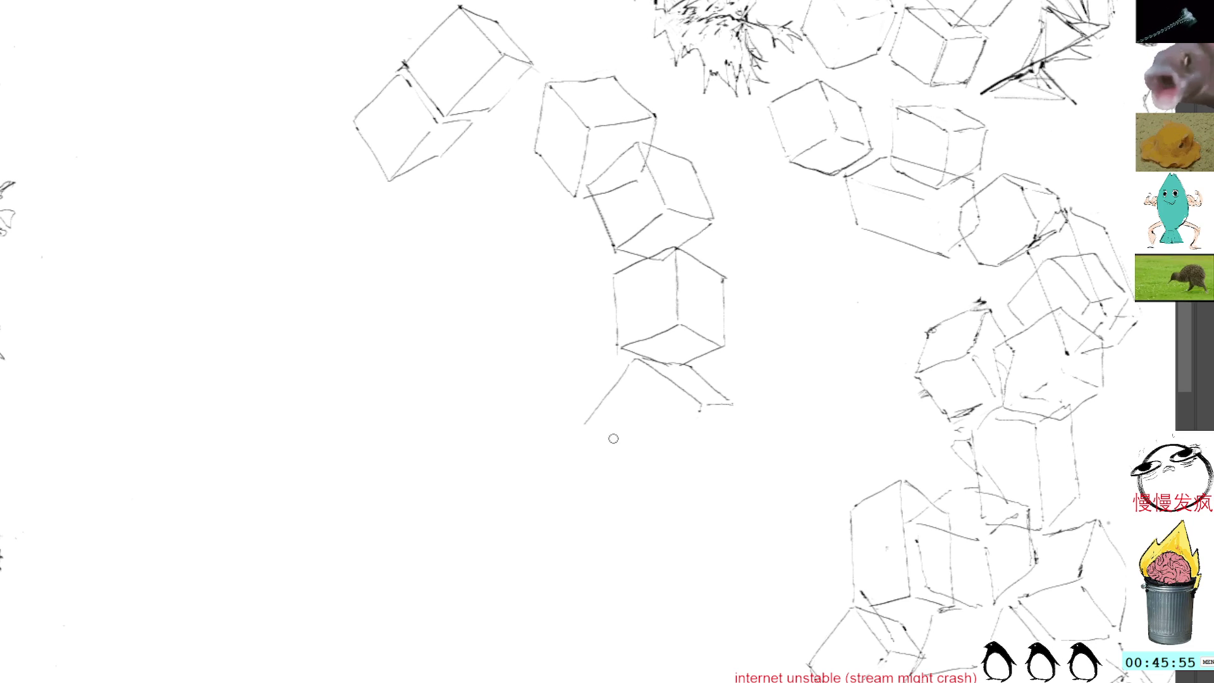
left_click_drag(588, 422, 653, 468)
key("ctrl+z")
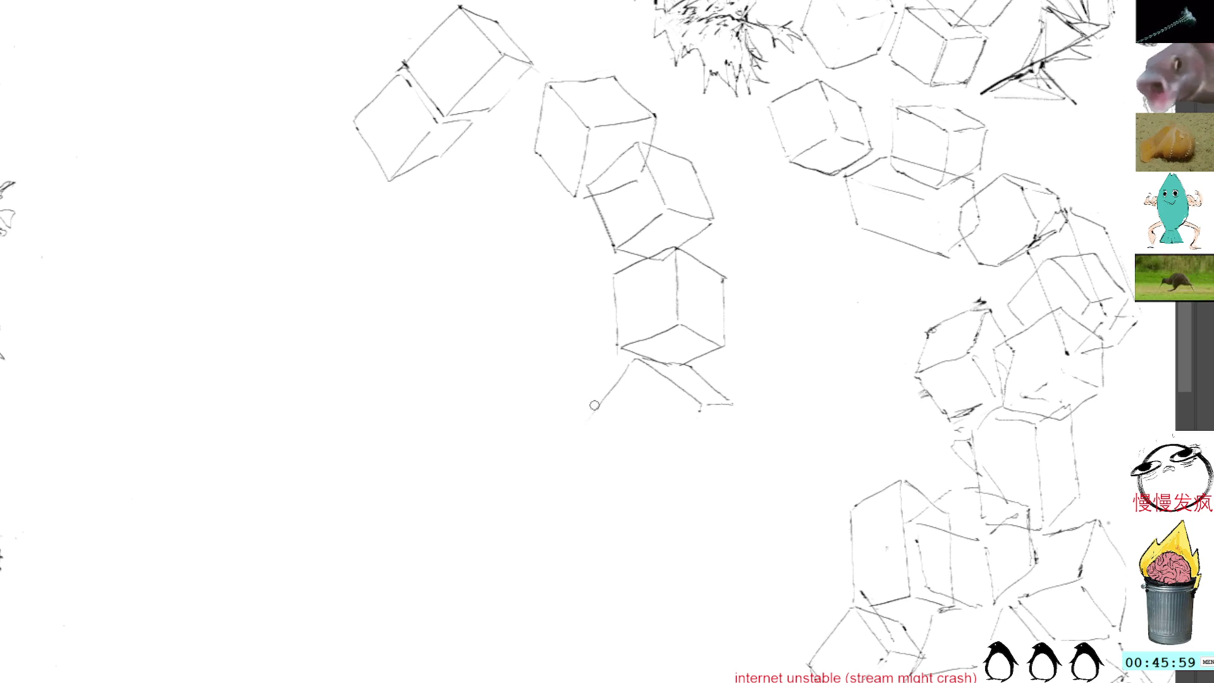
left_click_drag(590, 422, 650, 463)
mouse_move(699, 410)
left_mouse_down()
mouse_move(655, 463)
mouse_move(697, 456)
left_mouse_up()
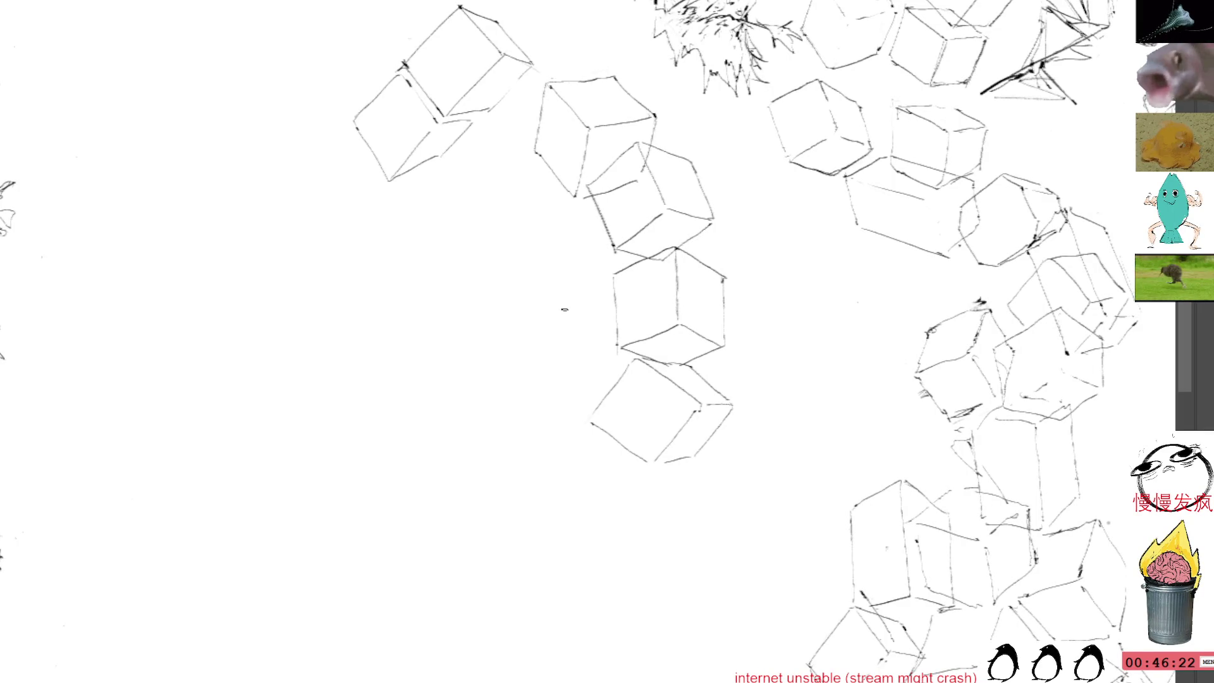
left_click_drag(565, 310, 518, 258)
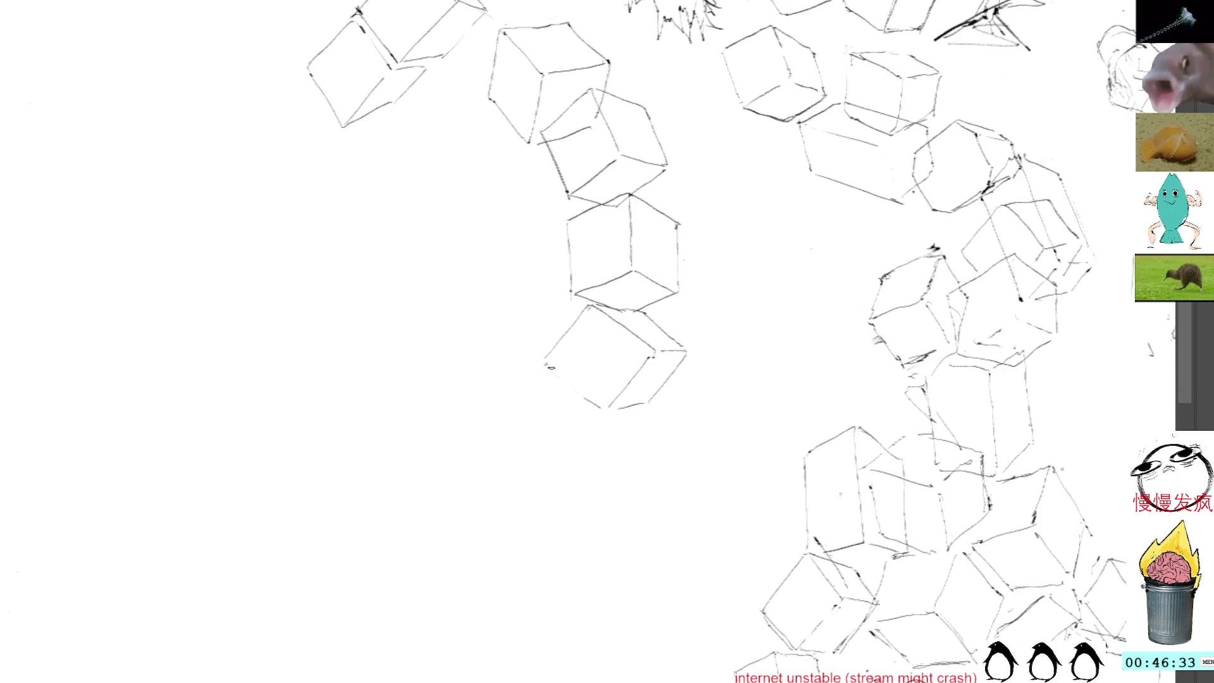
Re-ink the bottom cube's lower-left edge and draw the new cube's bottom edge, undoing an overlong top stroke.
left_click_drag(547, 365, 592, 405)
mouse_move(551, 366)
left_mouse_down()
mouse_move(602, 411)
mouse_move(591, 382)
mouse_move(548, 439)
mouse_move(623, 438)
left_mouse_up()
key("ctrl+z")
left_click_drag(548, 442, 612, 465)
left_click_drag(538, 363, 605, 384)
key("ctrl+z")
key("ctrl+z")
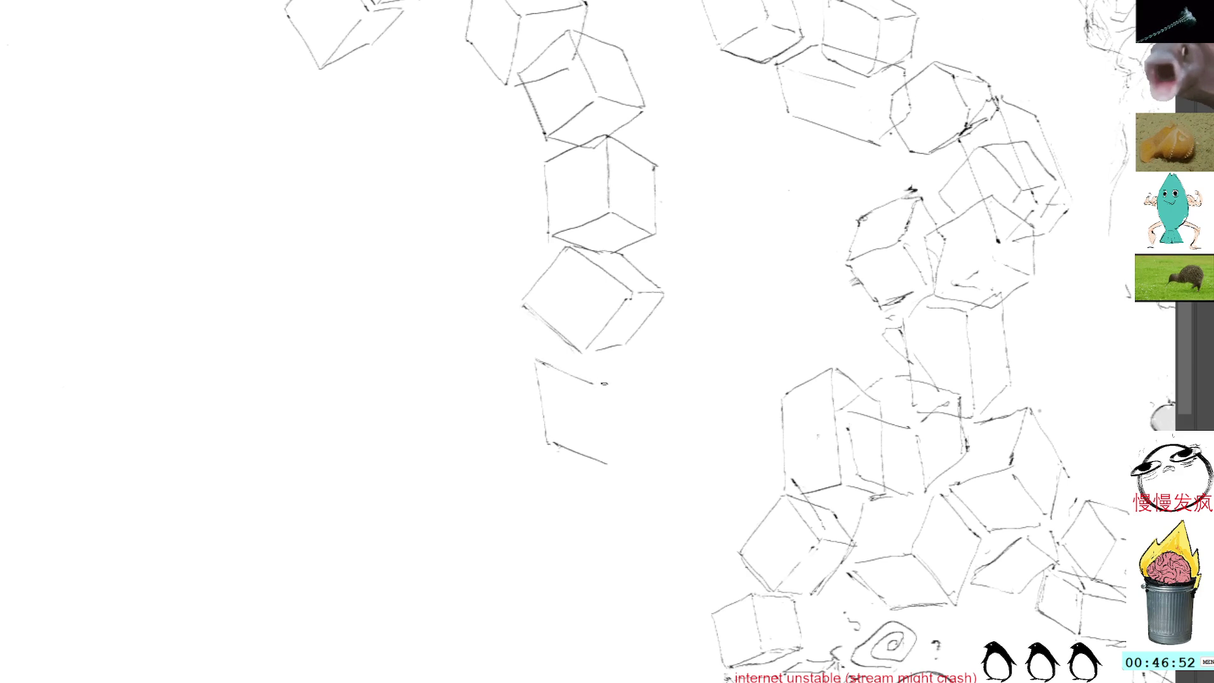
Complete the new upright cube's right side, bottom and top-left edges.
left_click_drag(604, 387, 608, 461)
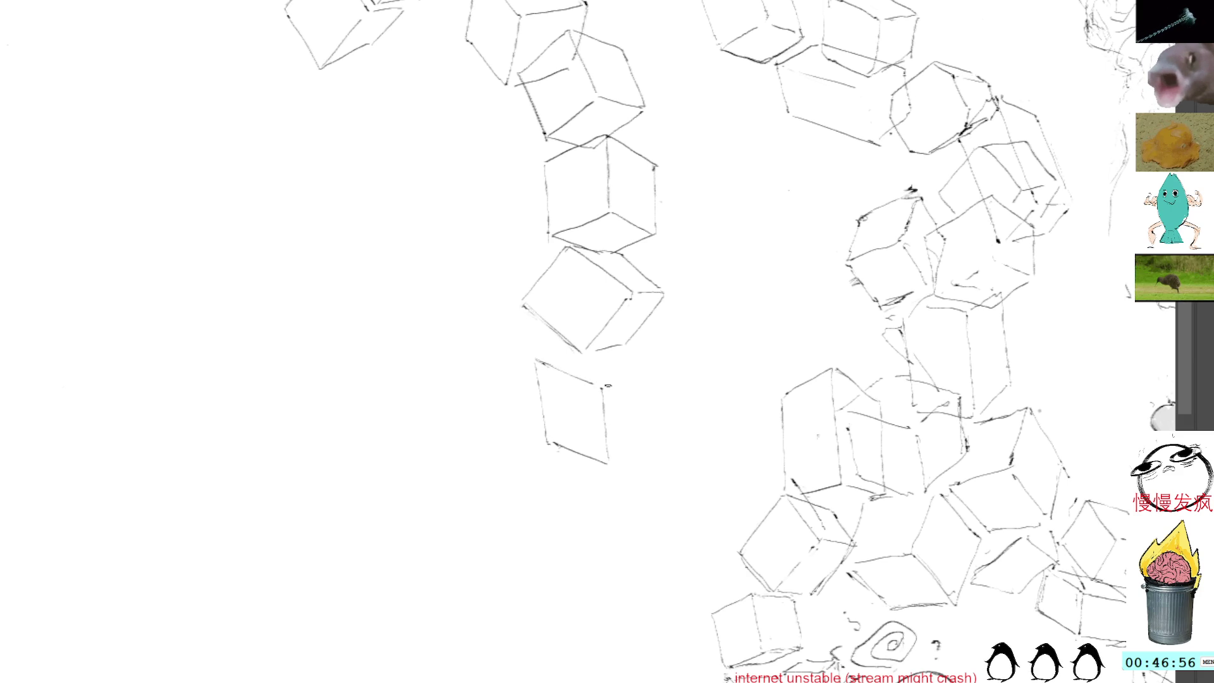
mouse_move(606, 385)
left_mouse_down()
mouse_move(650, 359)
mouse_move(652, 427)
left_mouse_up()
left_click_drag(608, 463, 648, 435)
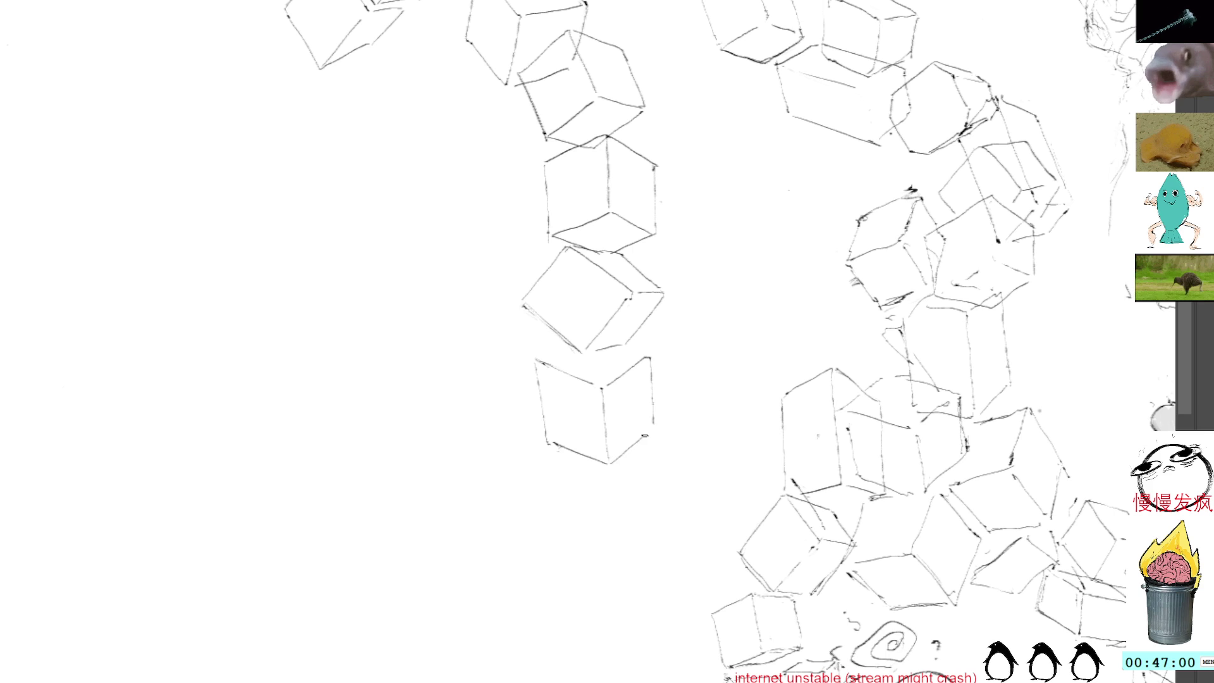
mouse_move(600, 388)
left_mouse_down()
mouse_move(541, 368)
mouse_move(553, 437)
left_mouse_up()
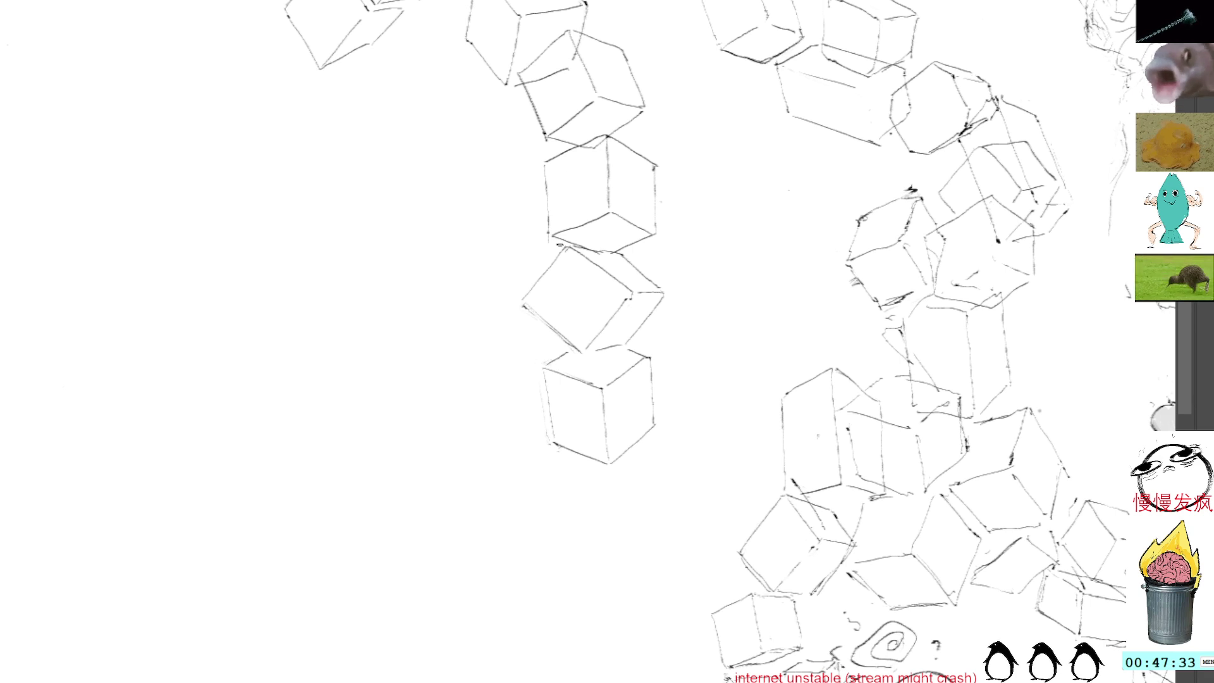
mouse_move(460, 239)
left_mouse_down()
mouse_move(455, 425)
mouse_move(737, 537)
mouse_move(460, 240)
left_mouse_up()
Move the selected curved cube chain to its new spot and commit it.
left_click_drag(610, 450, 575, 352)
key("Return")
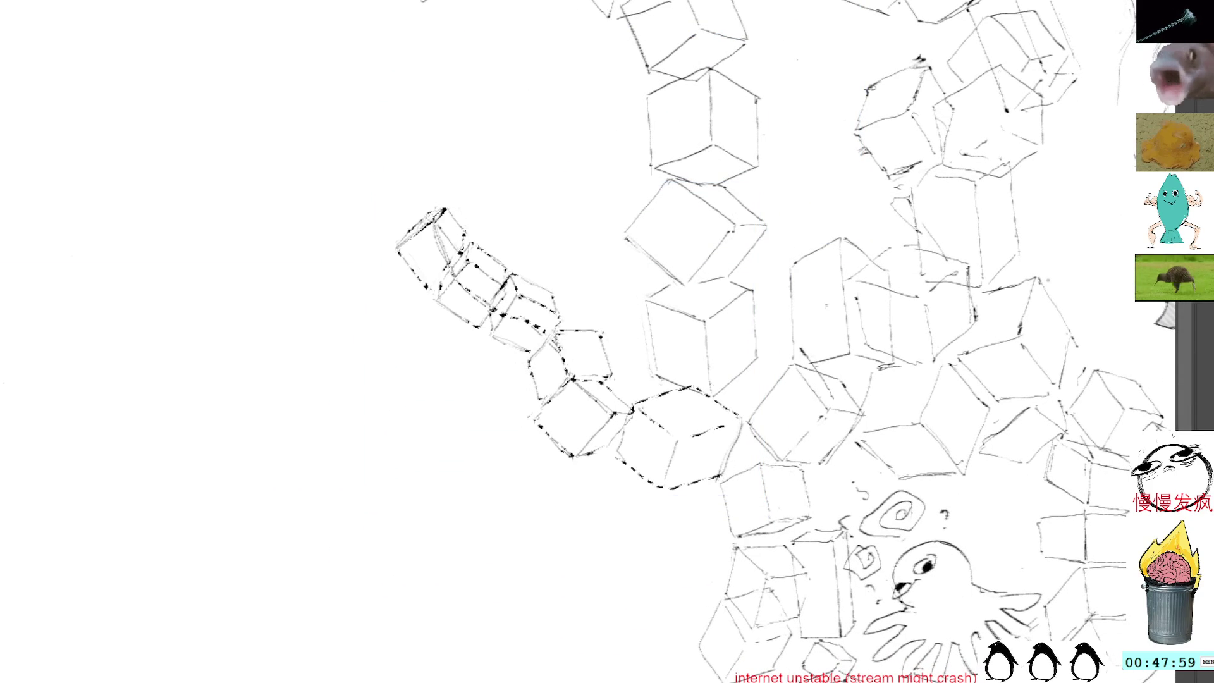
mouse_move(542, 163)
left_mouse_down()
mouse_move(565, 229)
mouse_move(668, 157)
left_mouse_up()
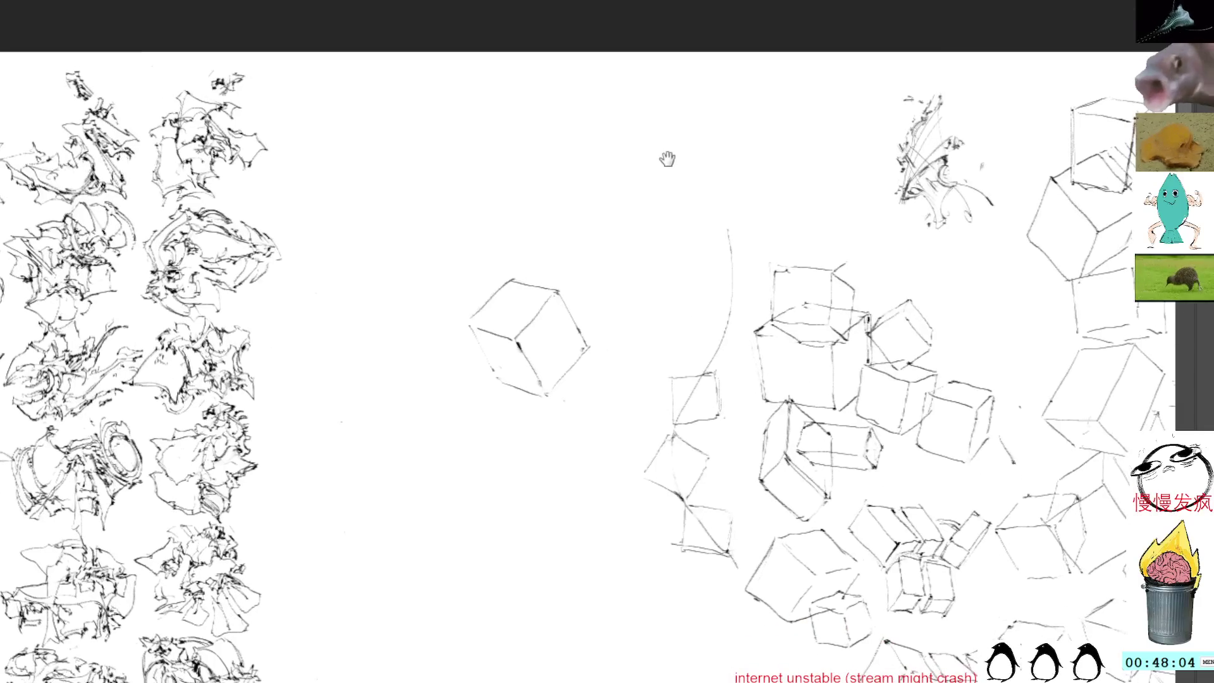
Lasso the lone cube, move it up and to the right, and commit the transform.
left_click_drag(604, 248, 560, 255)
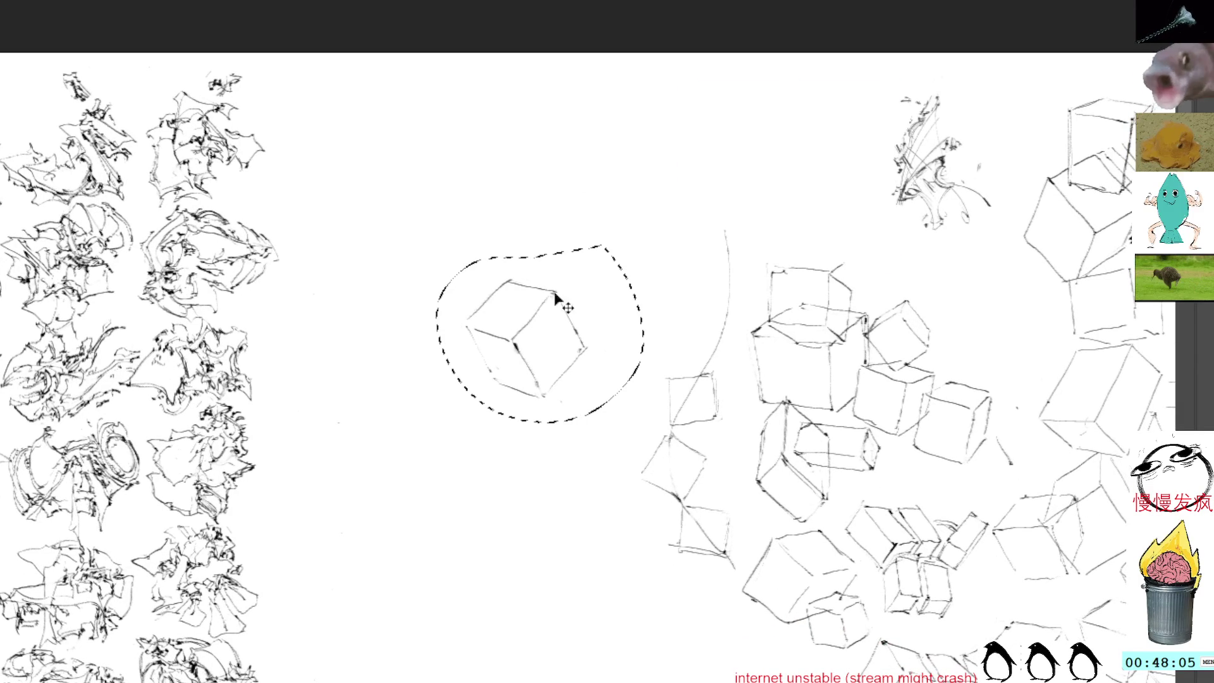
left_click_drag(564, 304, 815, 142)
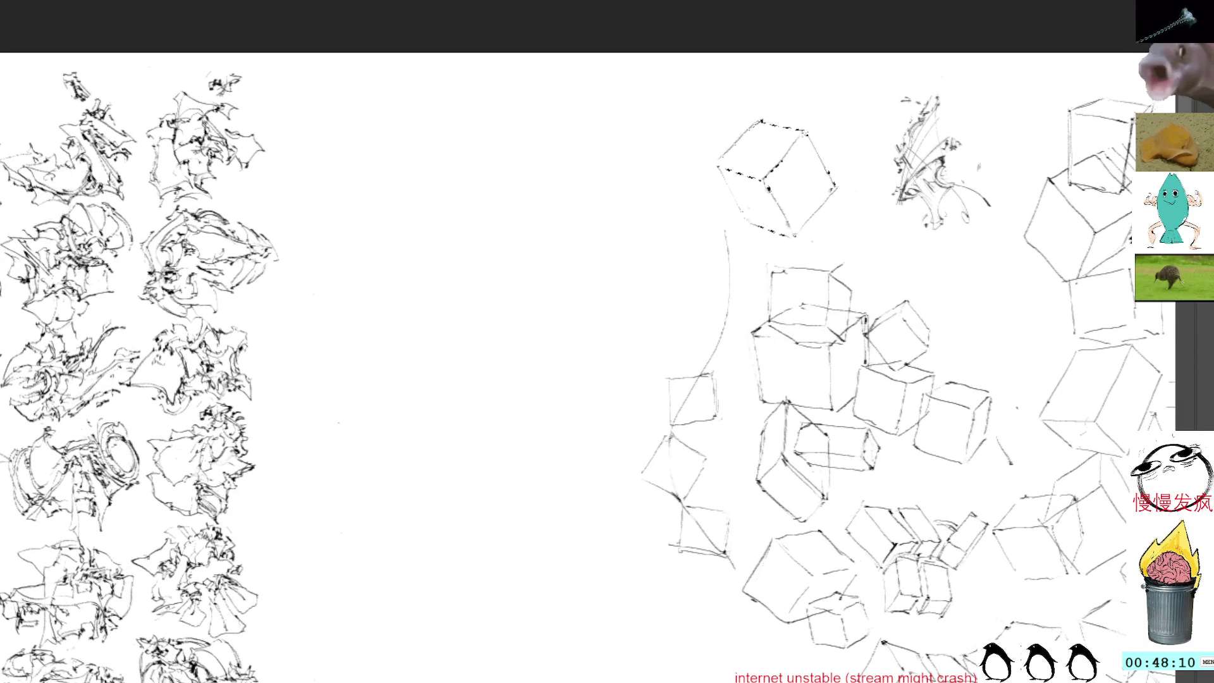
key("ctrl+d")
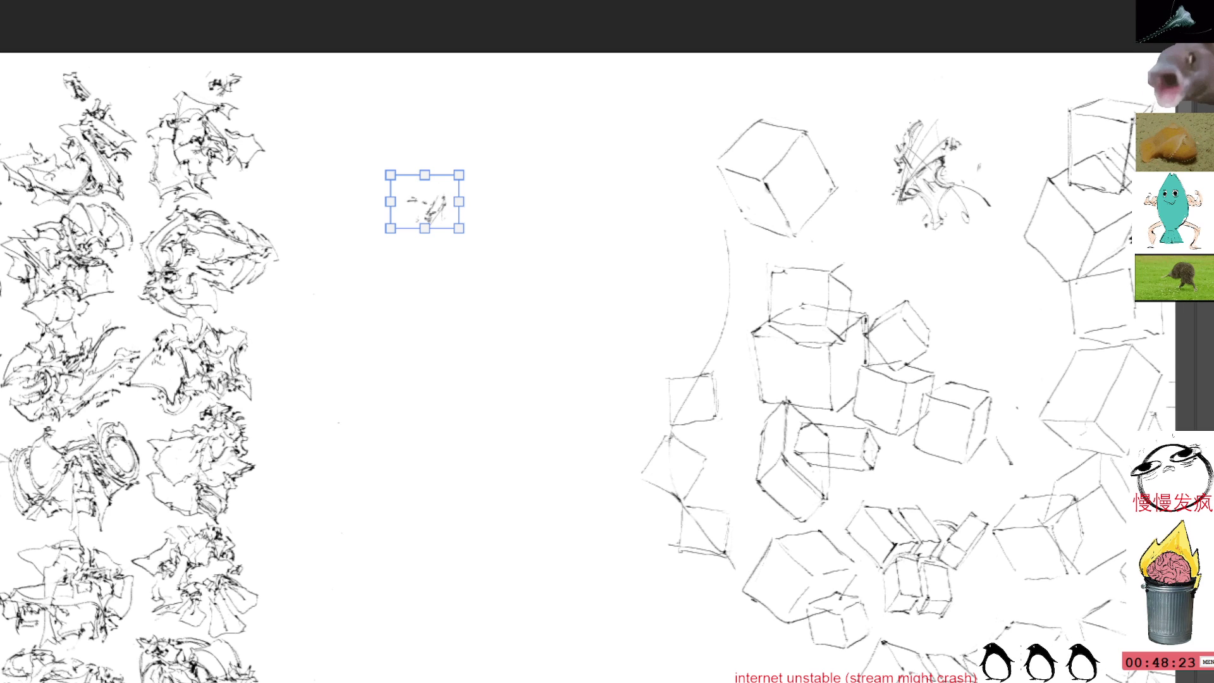
key("Return")
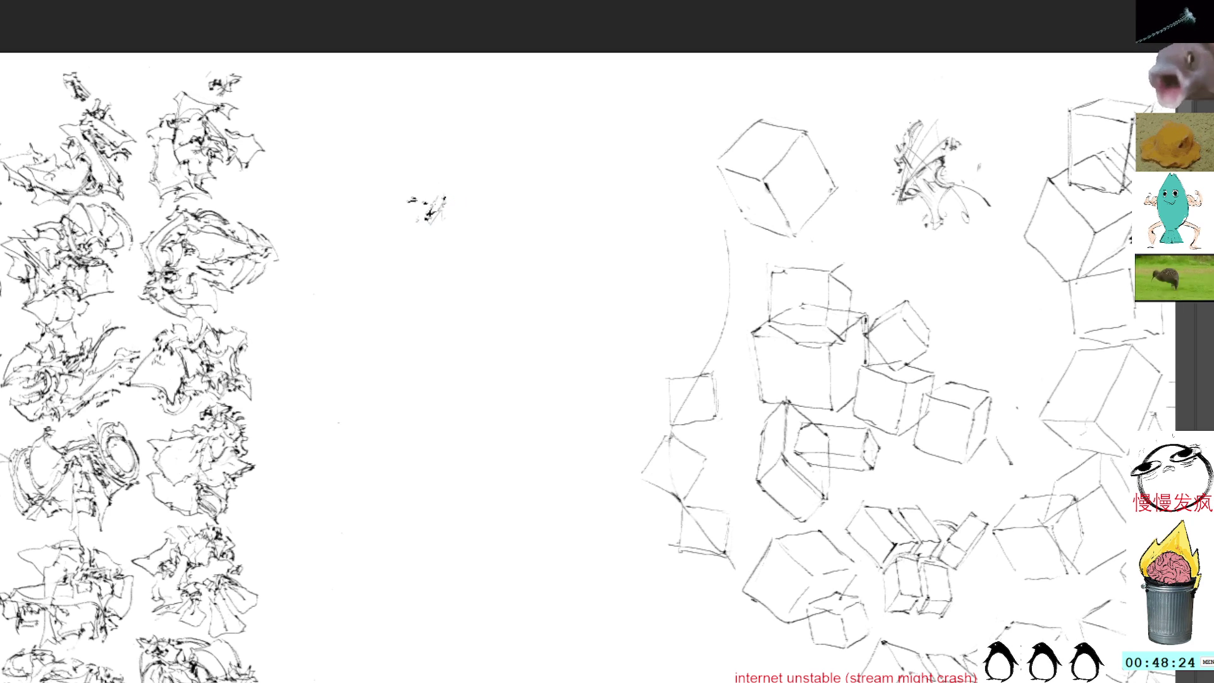
left_click_drag(608, 366, 686, 362)
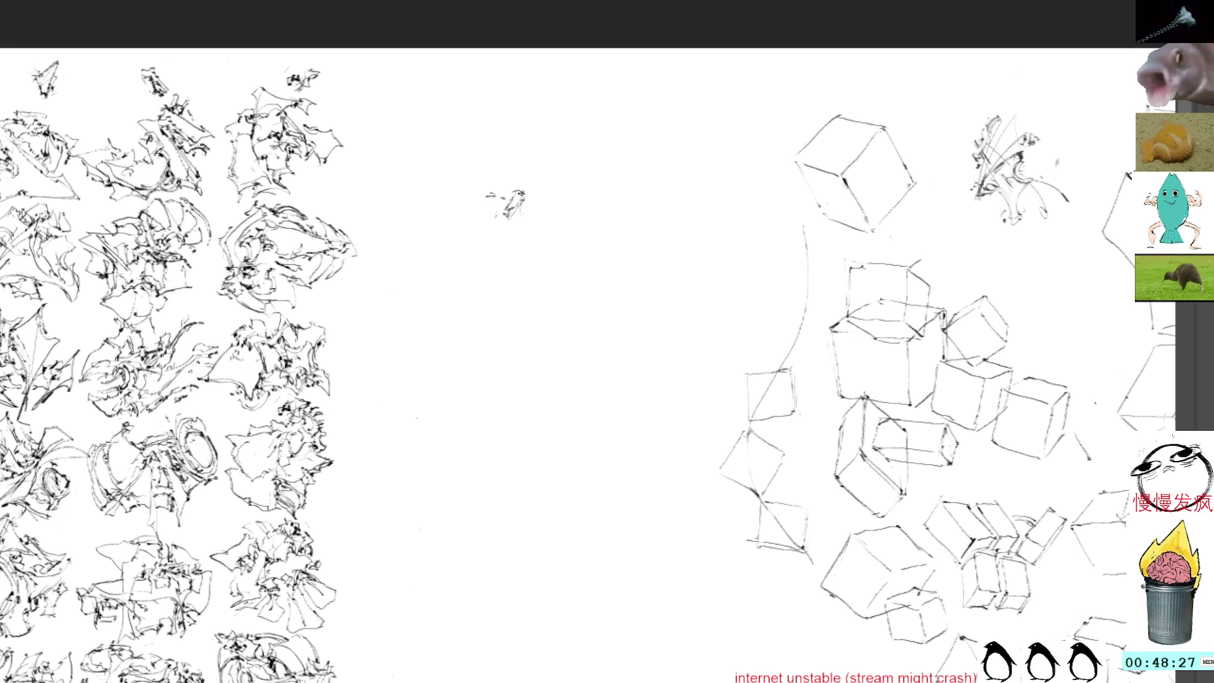
Lasso the small scribble, nudge it upward and commit, then pan back to the cube studies.
left_click_drag(505, 174, 548, 190)
key("ctrl+z")
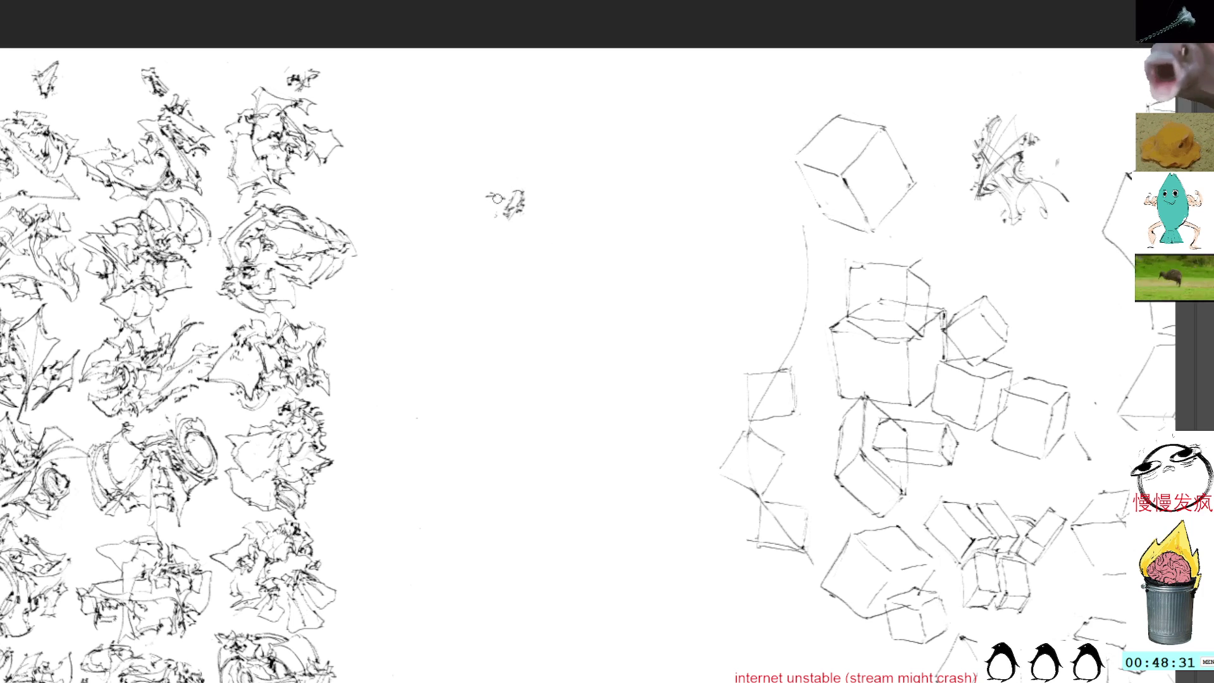
mouse_move(493, 173)
left_mouse_down()
mouse_move(518, 164)
mouse_move(438, 99)
left_mouse_up()
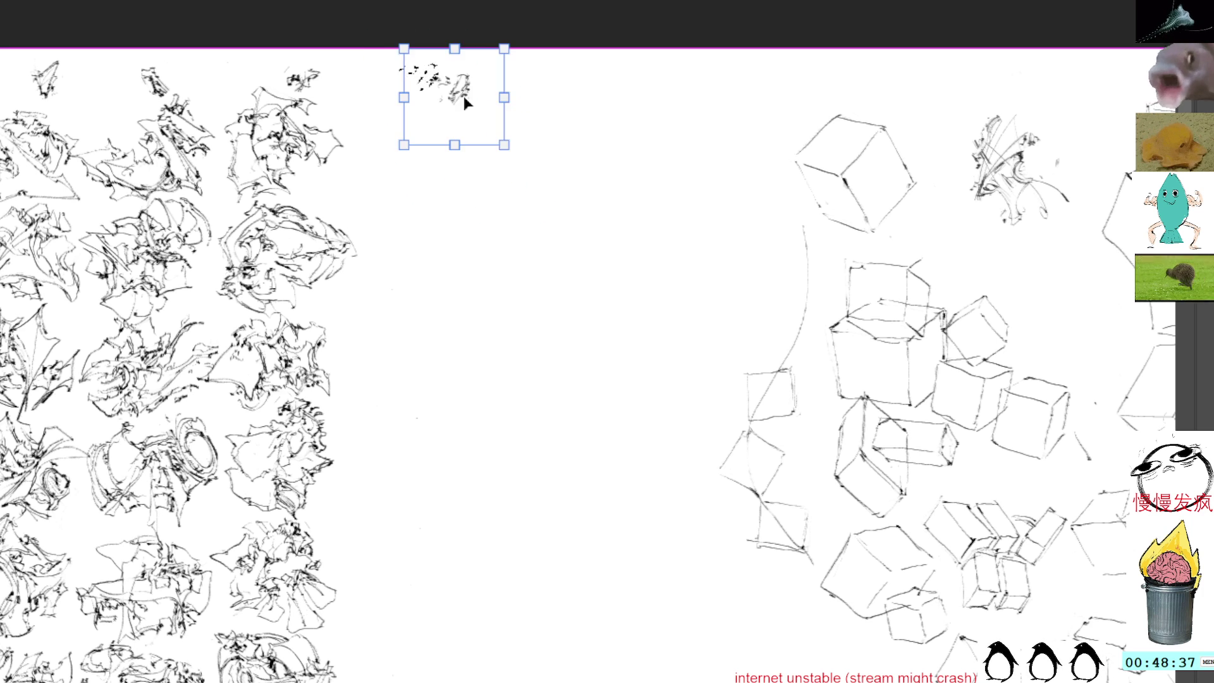
key("Up")
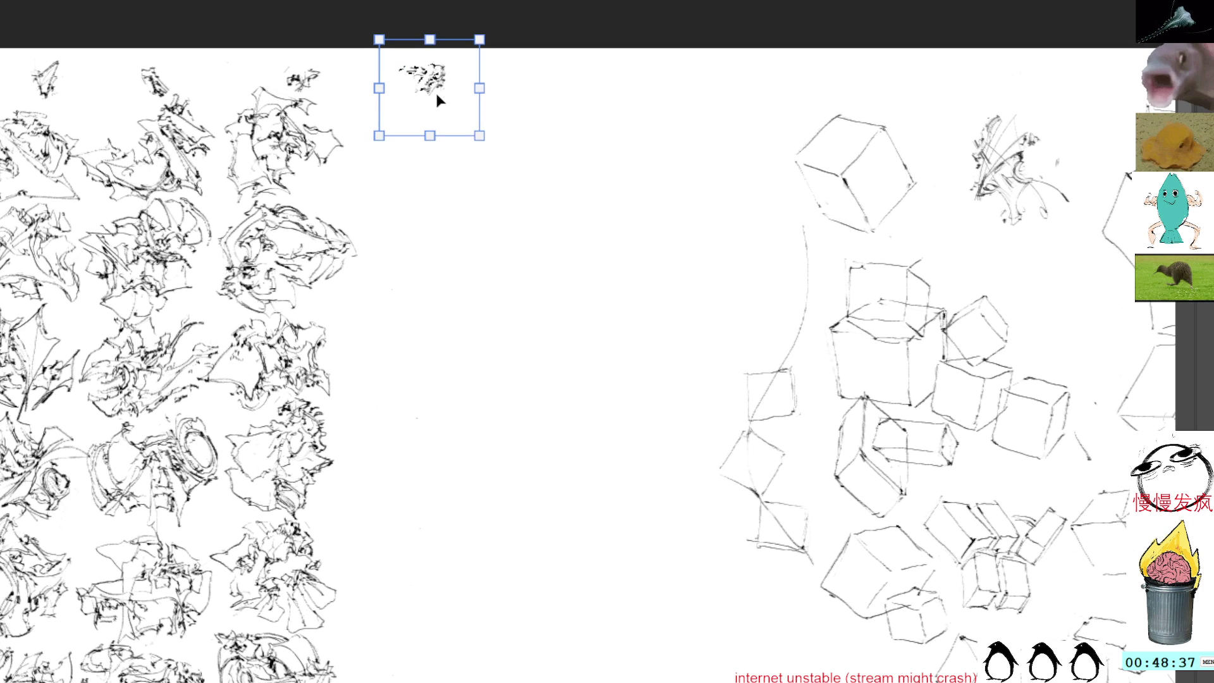
key("Return")
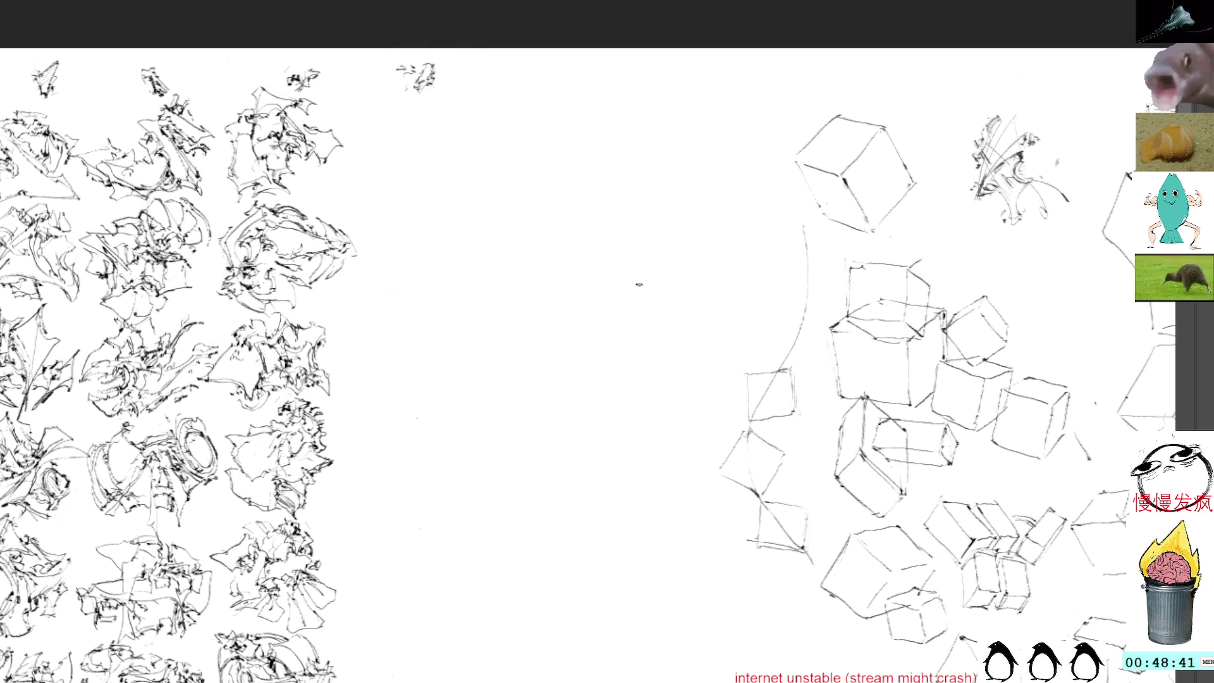
left_click_drag(629, 269, 468, 61)
scroll(467, 62, "up", 3)
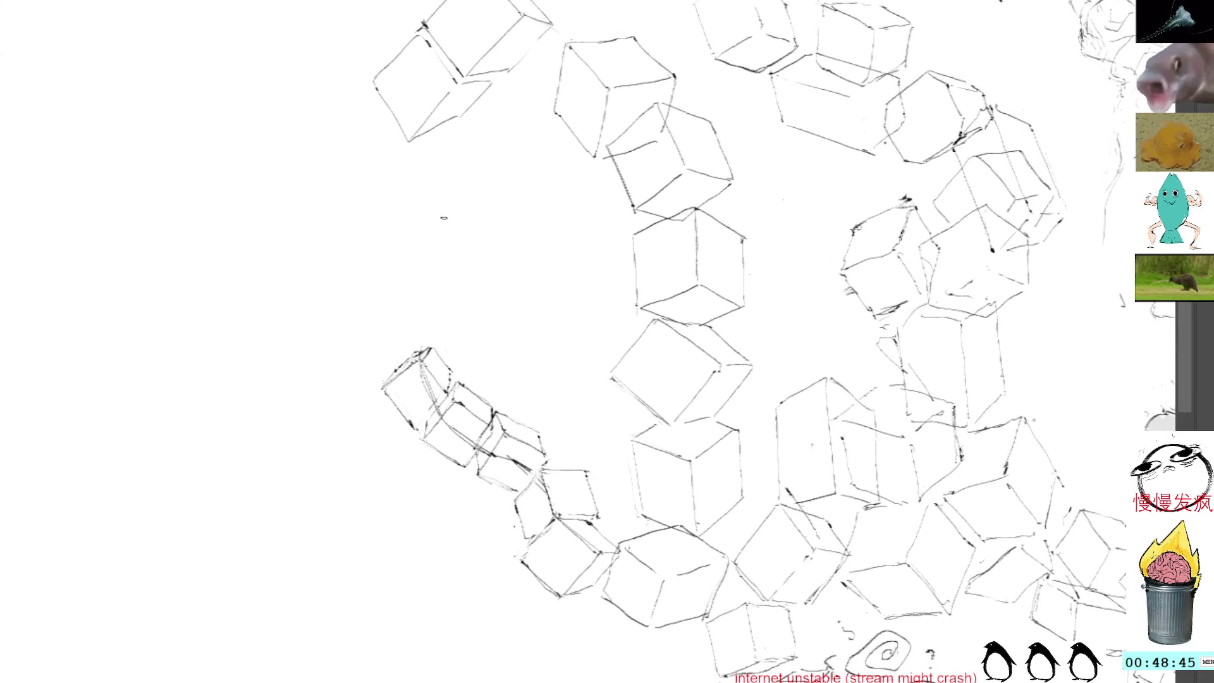
Redraw the cube's left edge and close the first small box, undoing a stray bottom stroke.
key("ctrl+z")
left_click_drag(384, 388, 414, 411)
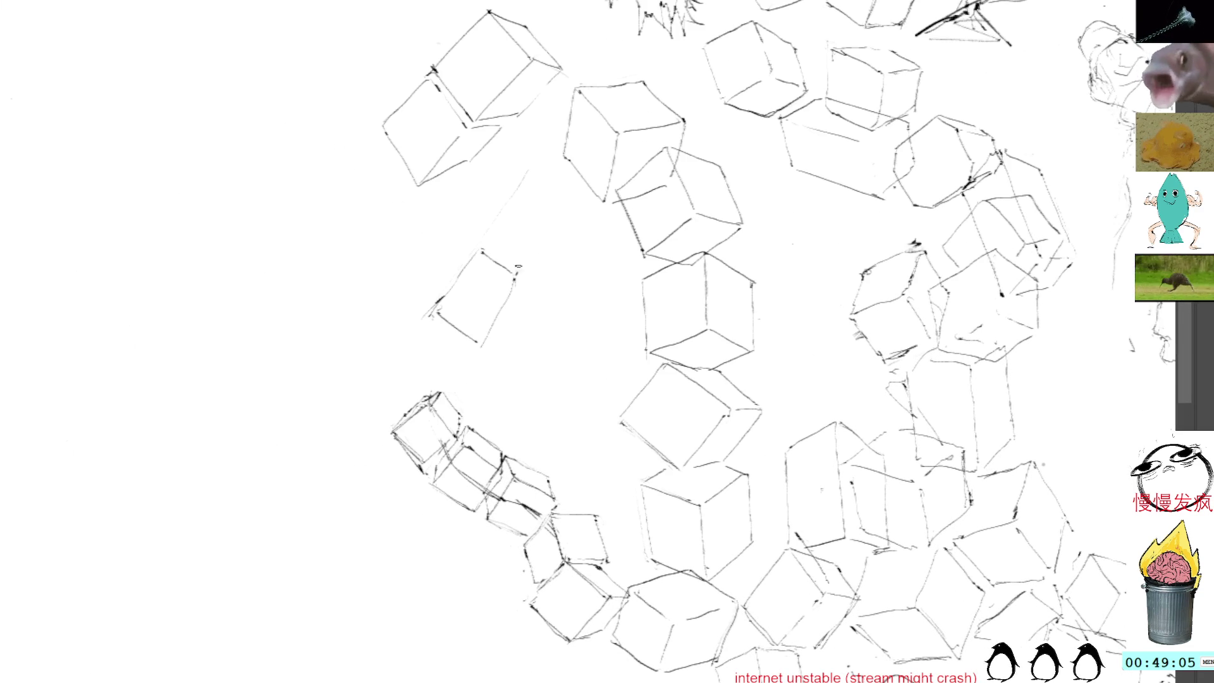
mouse_move(528, 276)
left_mouse_down()
mouse_move(494, 353)
mouse_move(544, 368)
left_mouse_up()
mouse_move(518, 279)
left_mouse_down()
mouse_move(561, 294)
mouse_move(546, 367)
left_mouse_up()
key("ctrl+z")
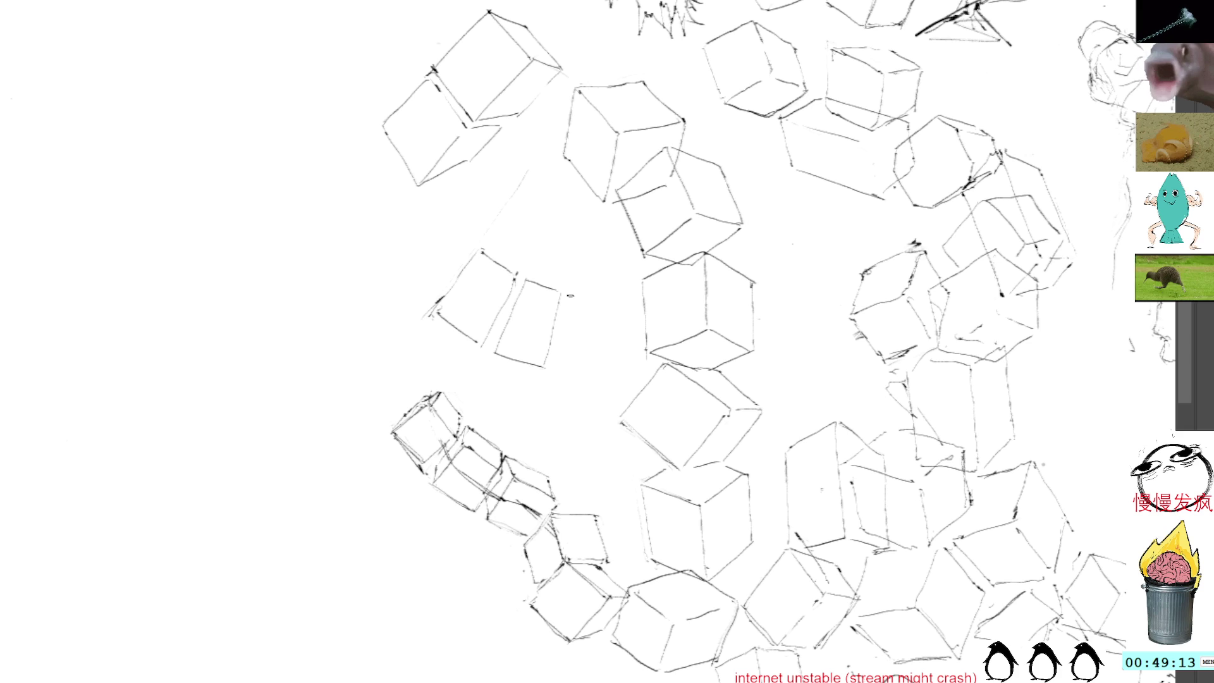
Draw the next box's edges, redrawing its right vertical, and add the left box's top edge.
left_click_drag(571, 292, 566, 372)
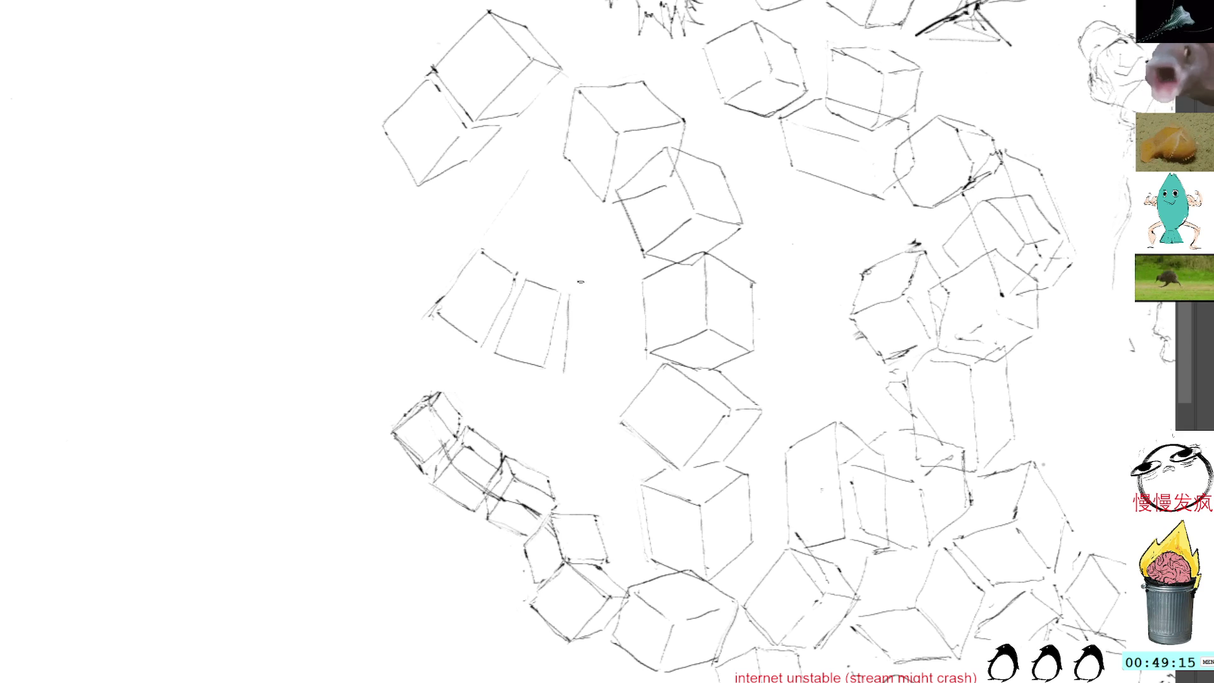
mouse_move(570, 293)
left_mouse_down()
mouse_move(608, 289)
mouse_move(621, 353)
left_mouse_up()
key("ctrl+z")
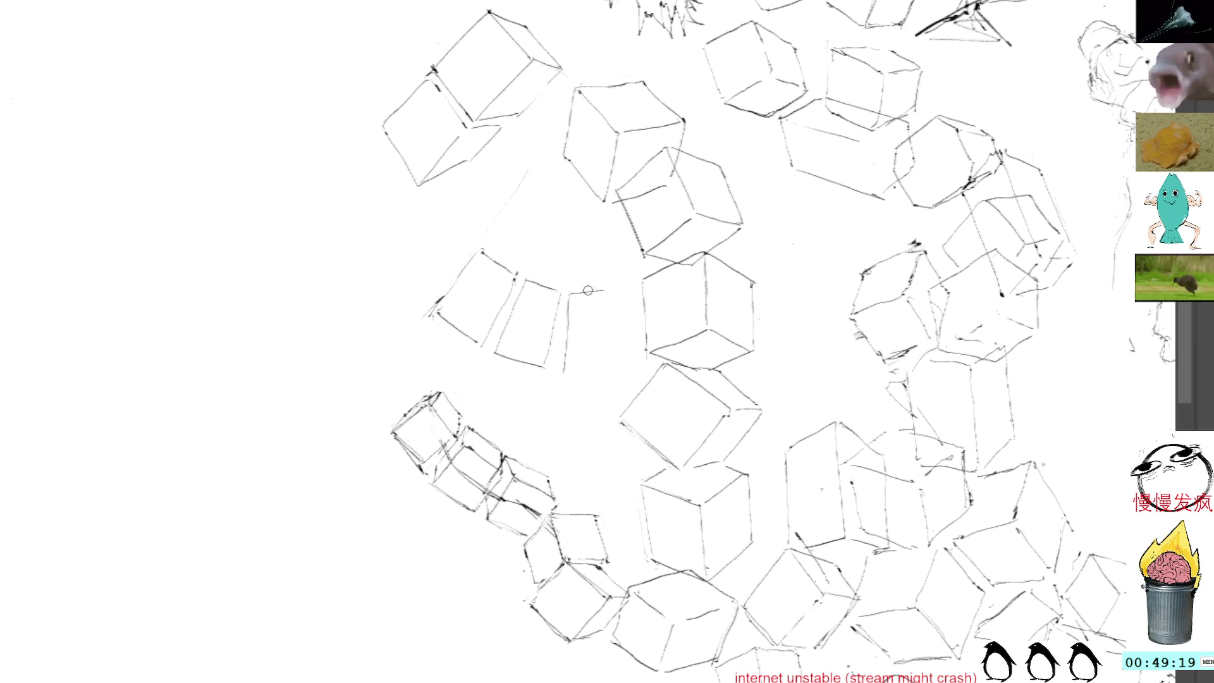
left_click_drag(600, 291, 618, 361)
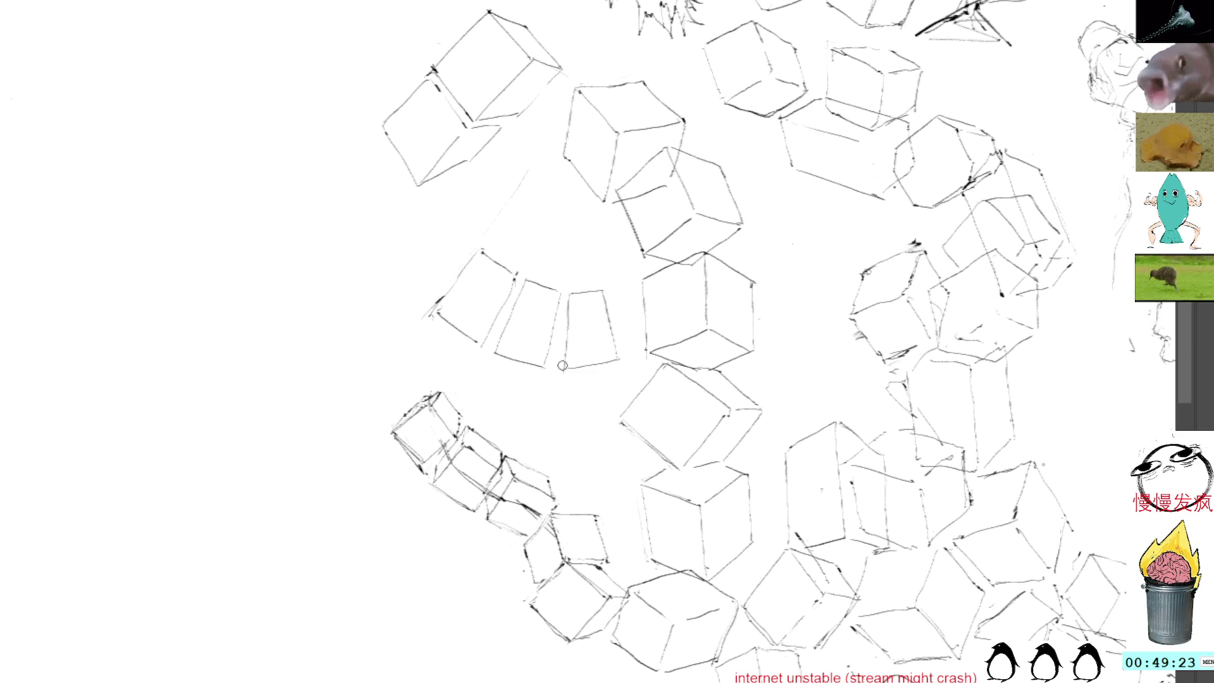
left_click_drag(568, 290, 569, 366)
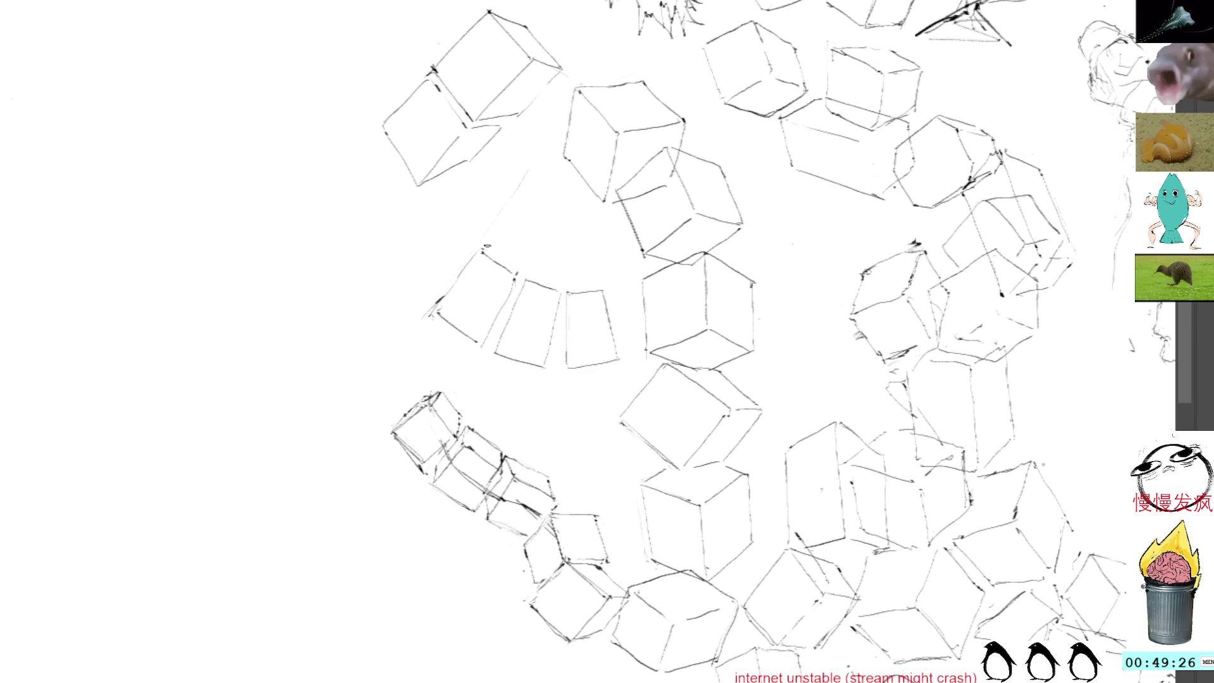
left_click_drag(486, 246, 527, 261)
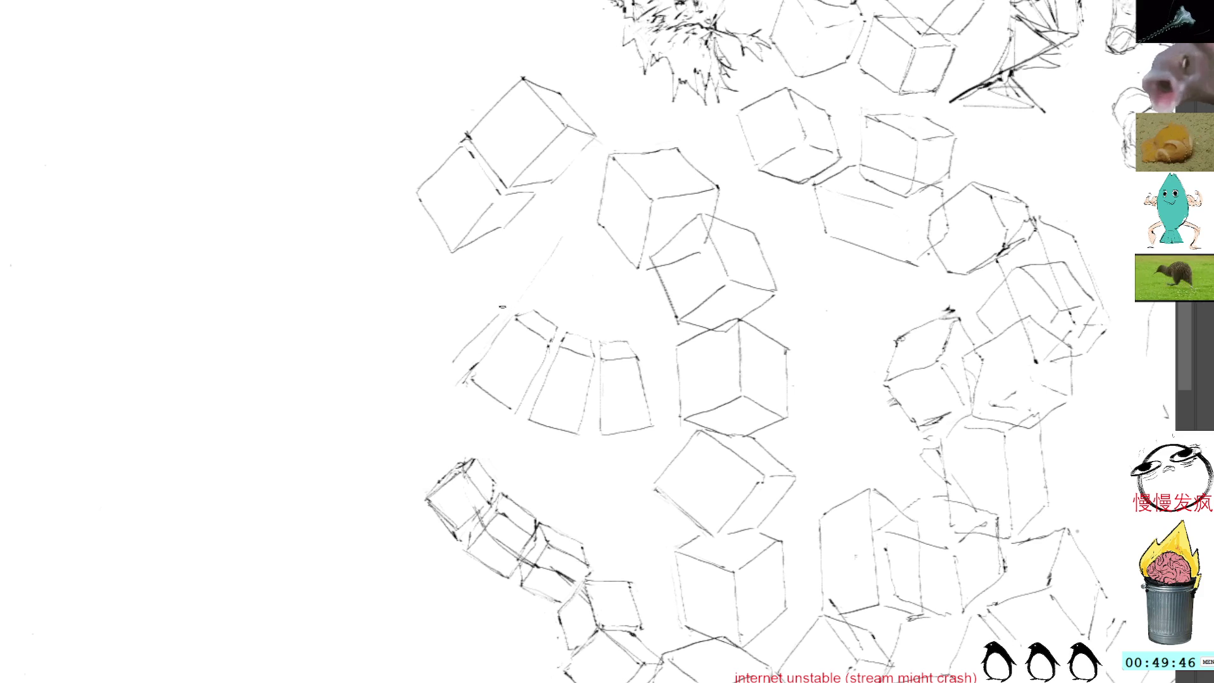
Refine the leftmost box's diagonal and top edges, erase its lower-left edge, then pan to the face sketch.
mouse_move(420, 318)
left_mouse_down()
mouse_move(444, 358)
mouse_move(414, 321)
mouse_move(421, 312)
mouse_move(478, 273)
mouse_move(503, 307)
left_mouse_up()
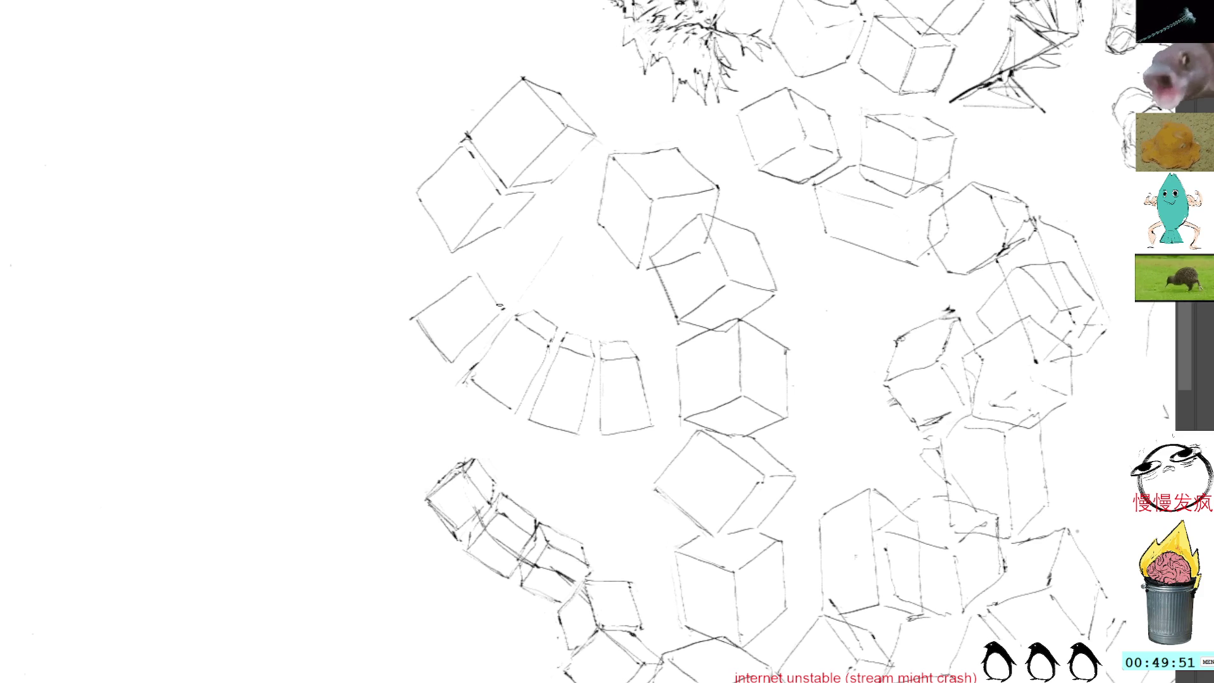
key("ctrl+z")
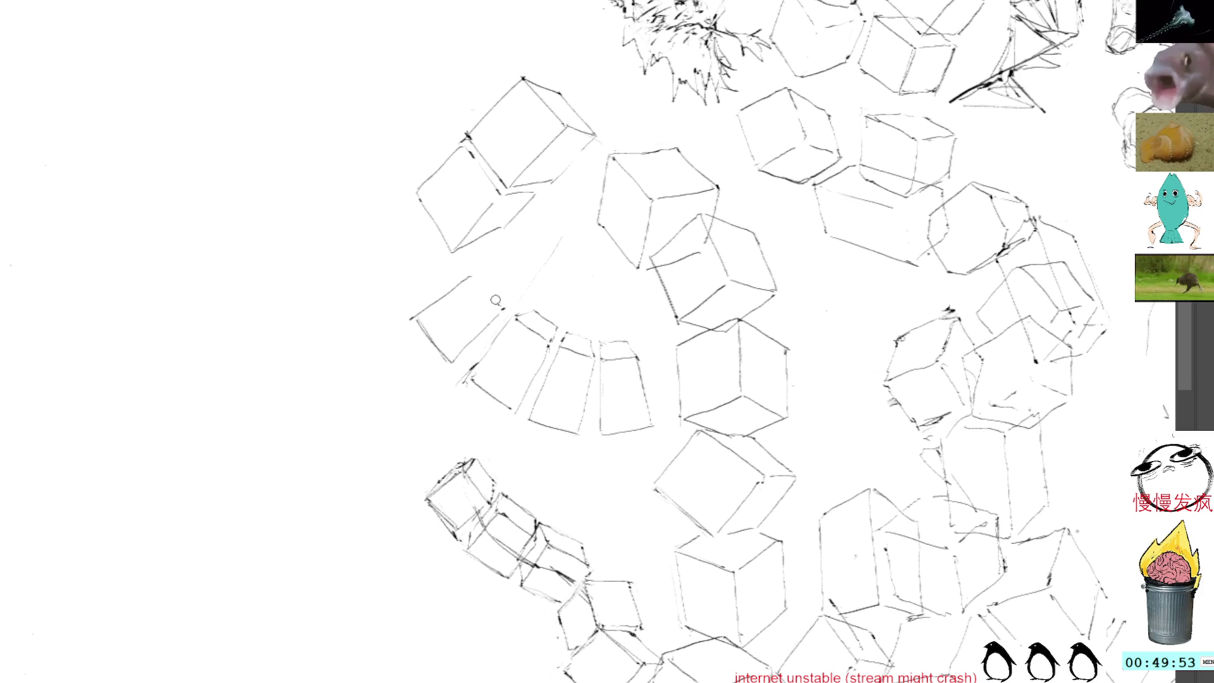
left_click_drag(477, 274, 502, 309)
mouse_move(454, 365)
left_mouse_down()
mouse_move(422, 326)
mouse_move(451, 365)
left_mouse_up()
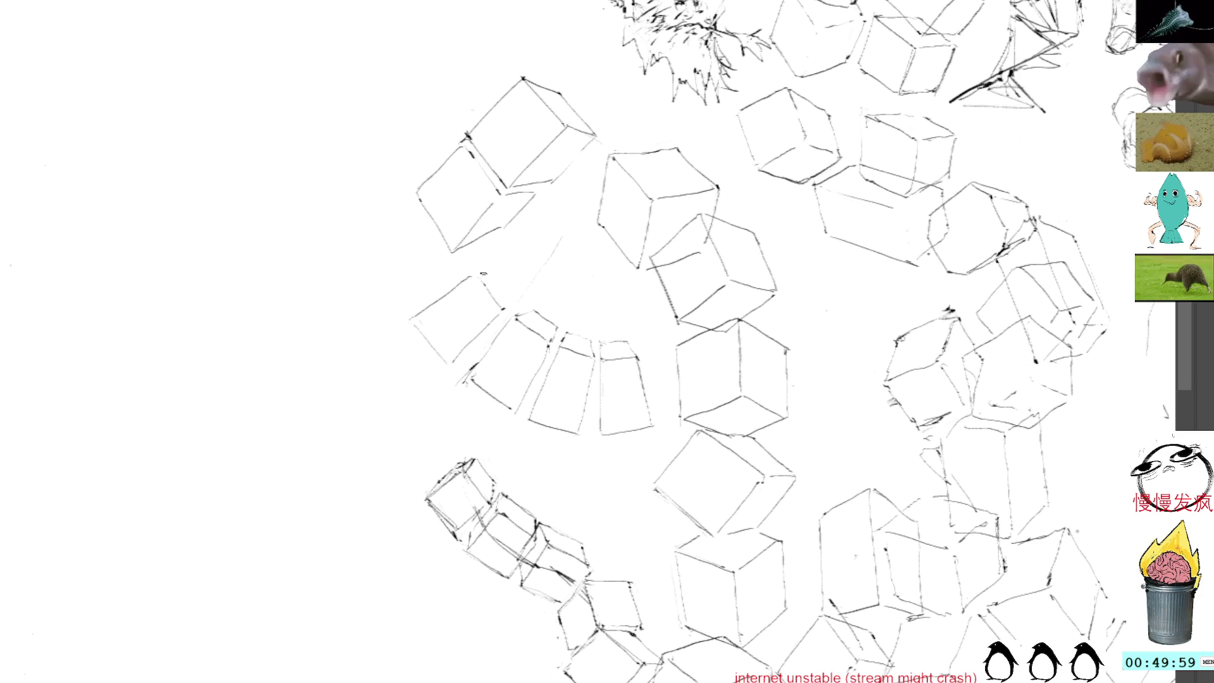
mouse_move(480, 274)
left_mouse_down()
mouse_move(504, 277)
mouse_move(515, 299)
left_mouse_up()
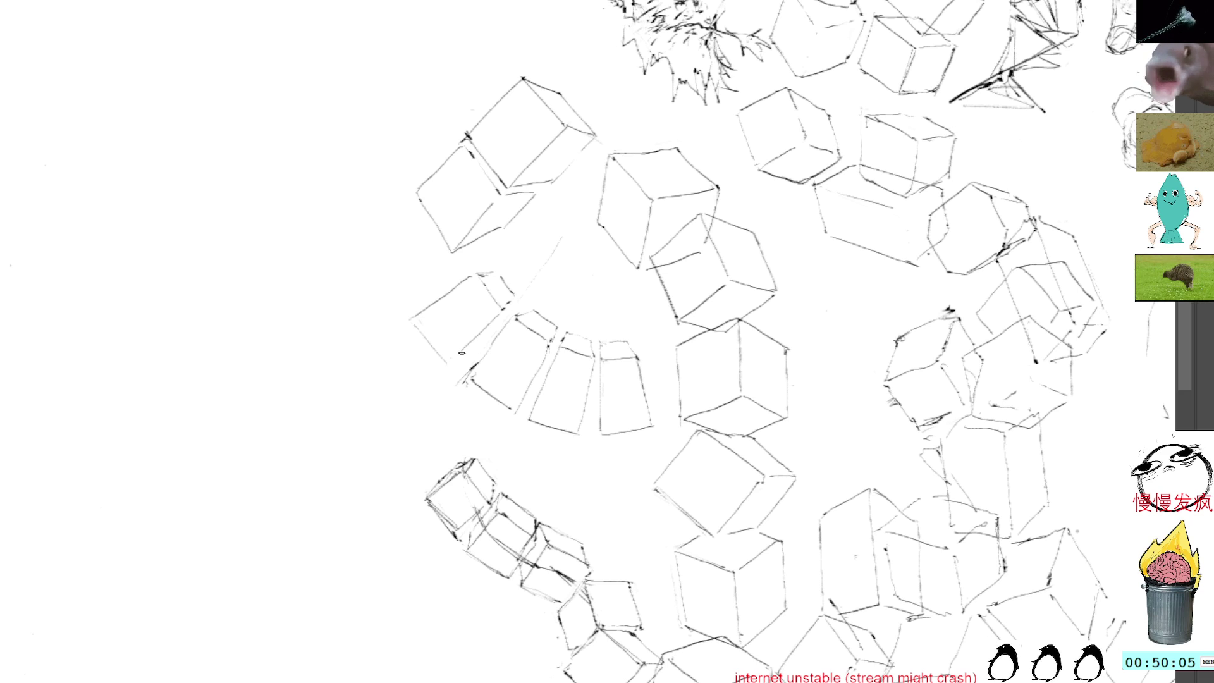
mouse_move(438, 347)
left_mouse_down()
mouse_move(414, 320)
mouse_move(446, 362)
mouse_move(465, 356)
left_mouse_up()
left_click_drag(487, 227, 464, 302)
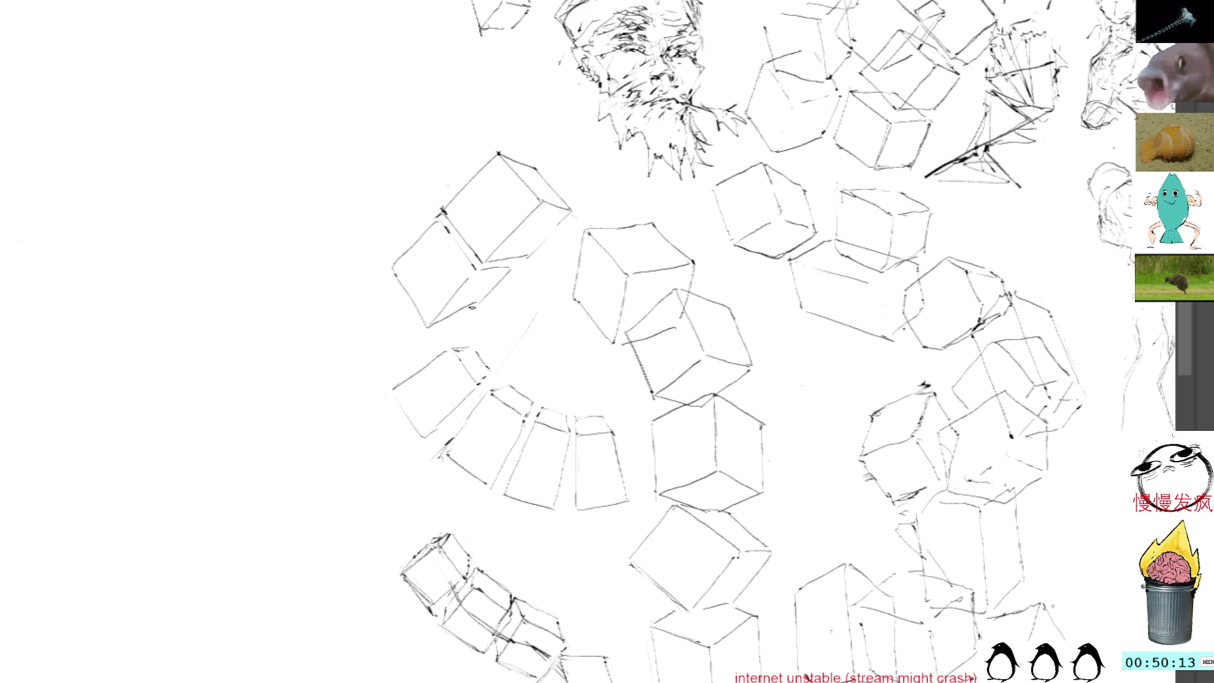